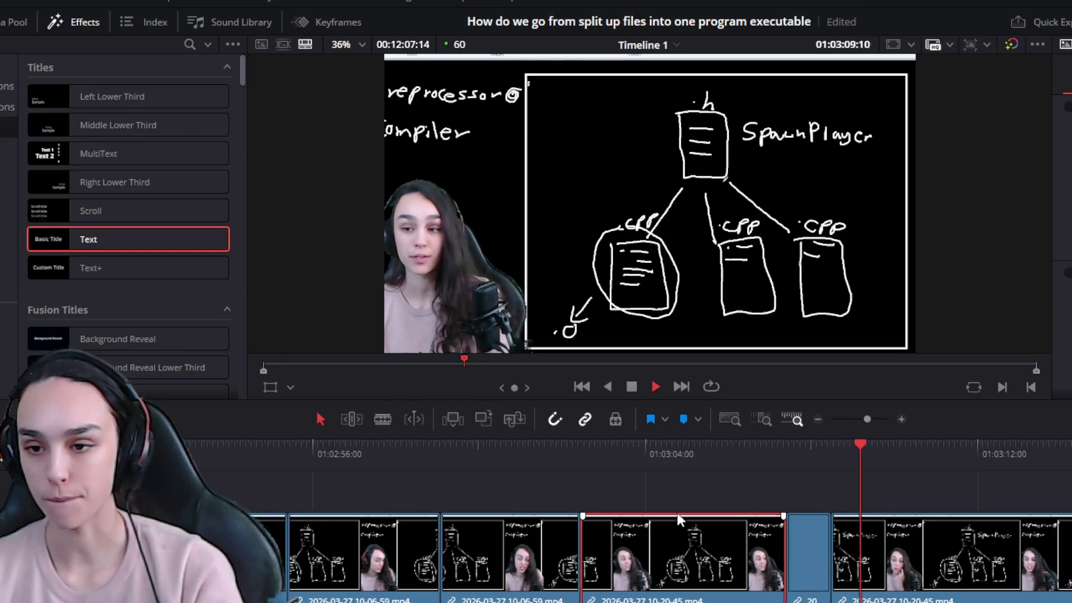
Split the whiteboard clip just before 01:03:04 and trim its end back to drop the pause
click(621, 456)
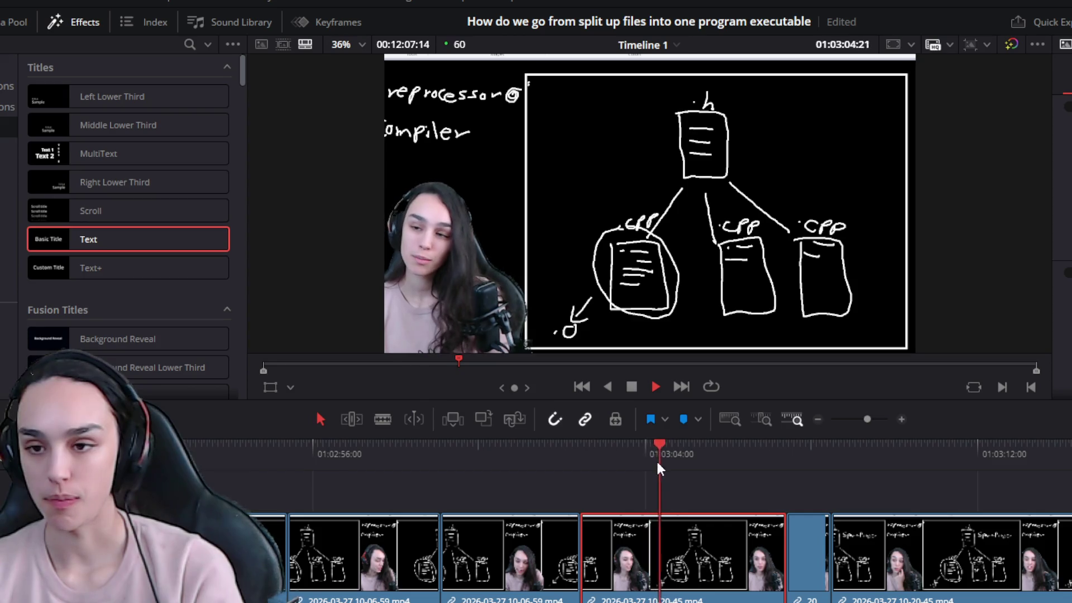
key(ctrl+b)
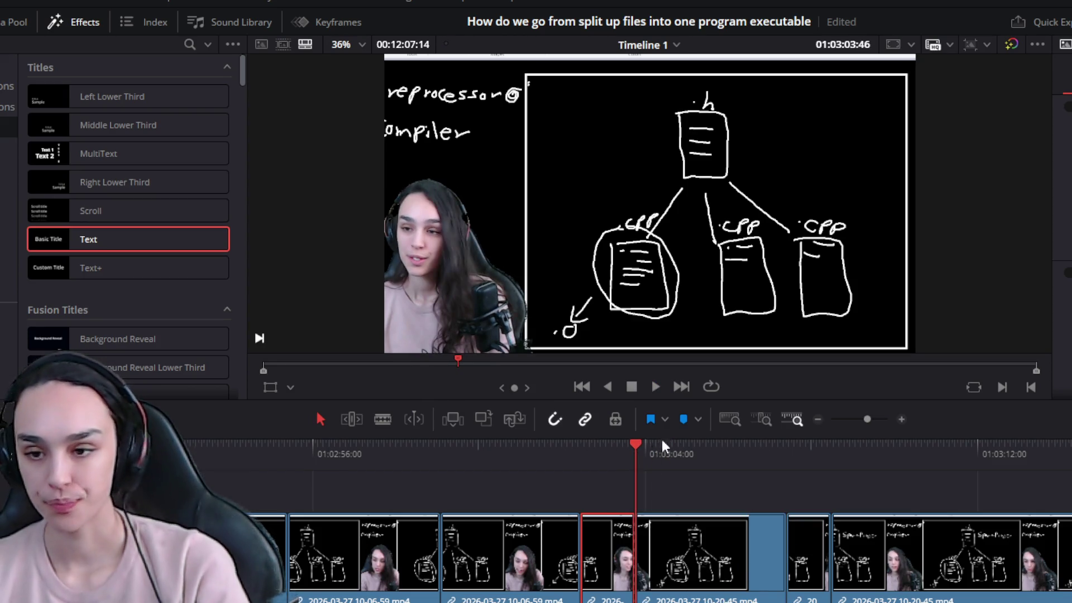
key(space)
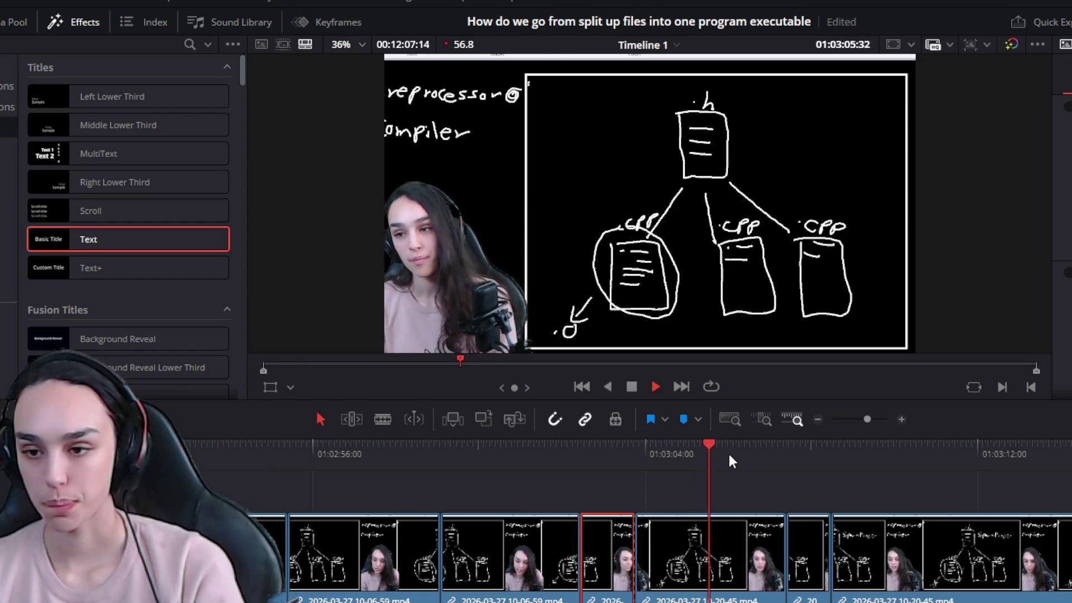
key(space)
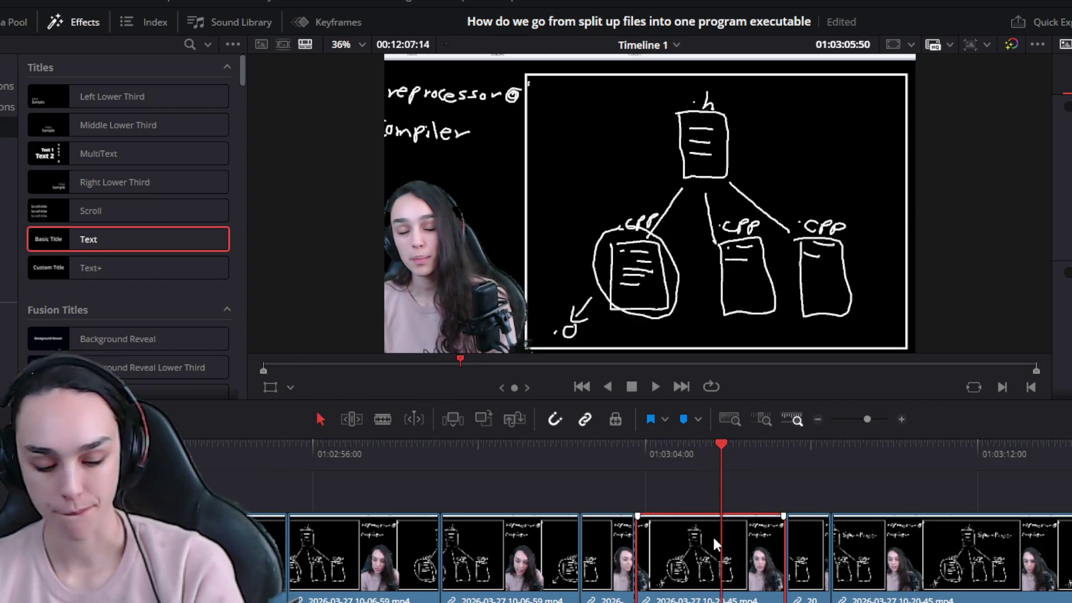
drag(783, 545, 693, 544)
key(/)
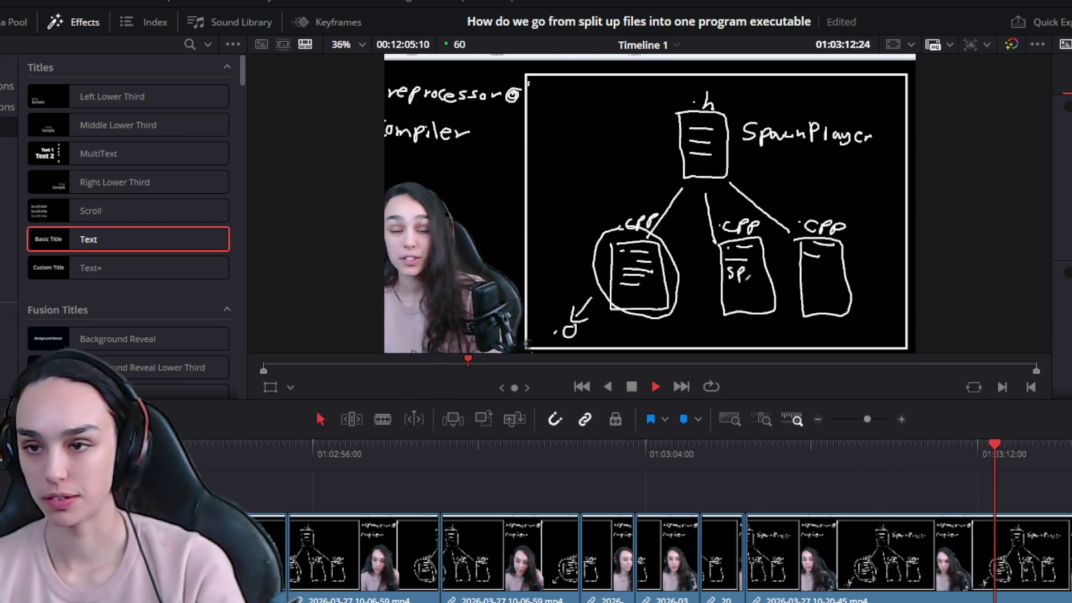
key(space)
key(ctrl+equal)
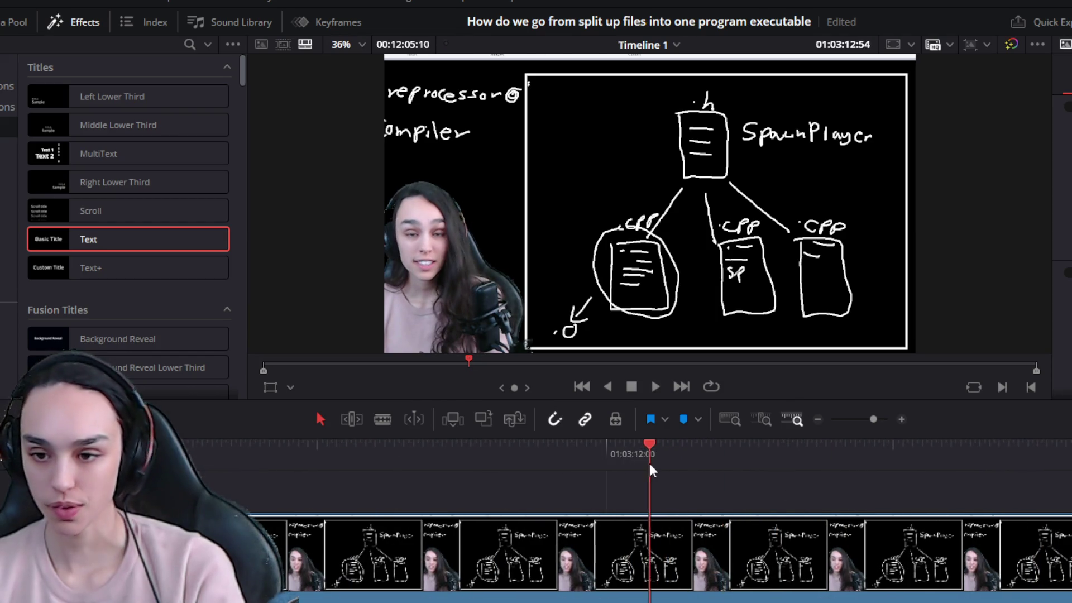
Split at 01:03:12, trim the left piece back 44 frames, and delete the leftover gap
key(ctrl+b)
drag(636, 575, 525, 575)
click(568, 553)
key(Delete)
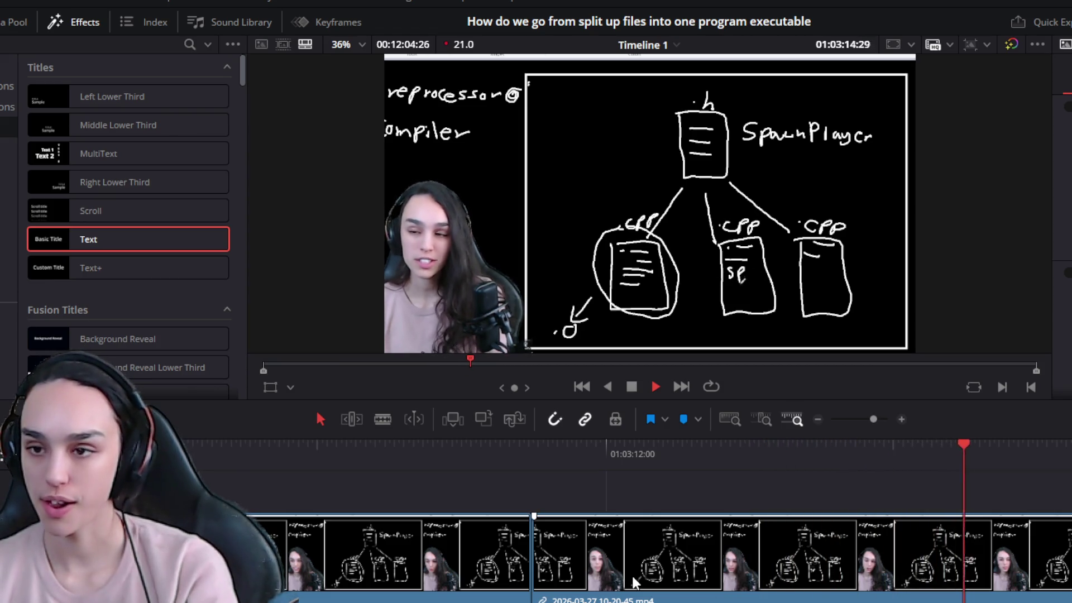
key(space)
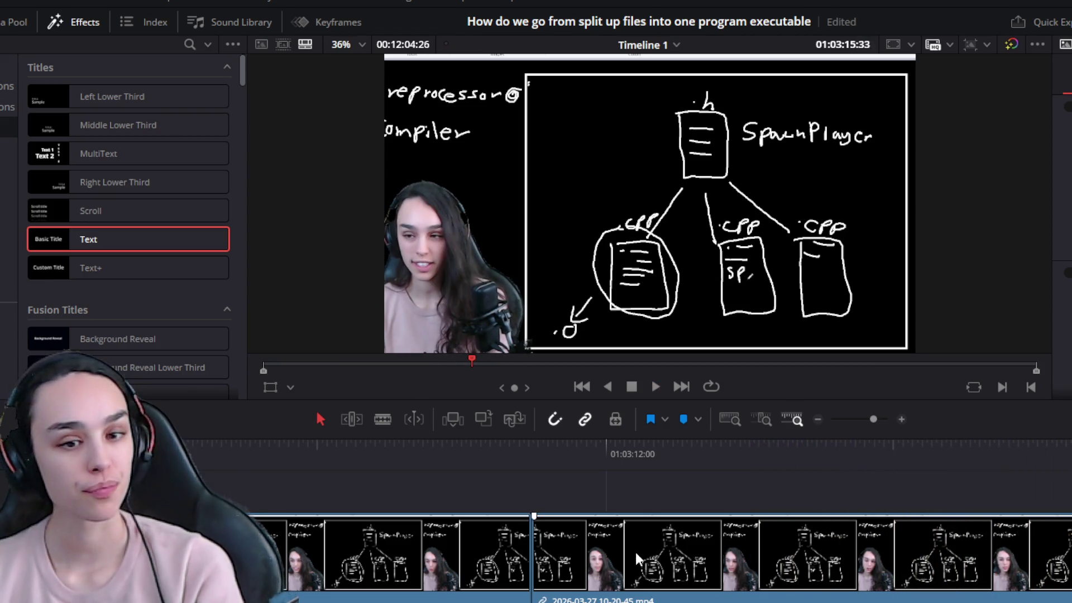
Save the project, then review playback through to 01:03:49:22
key(ctrl+s)
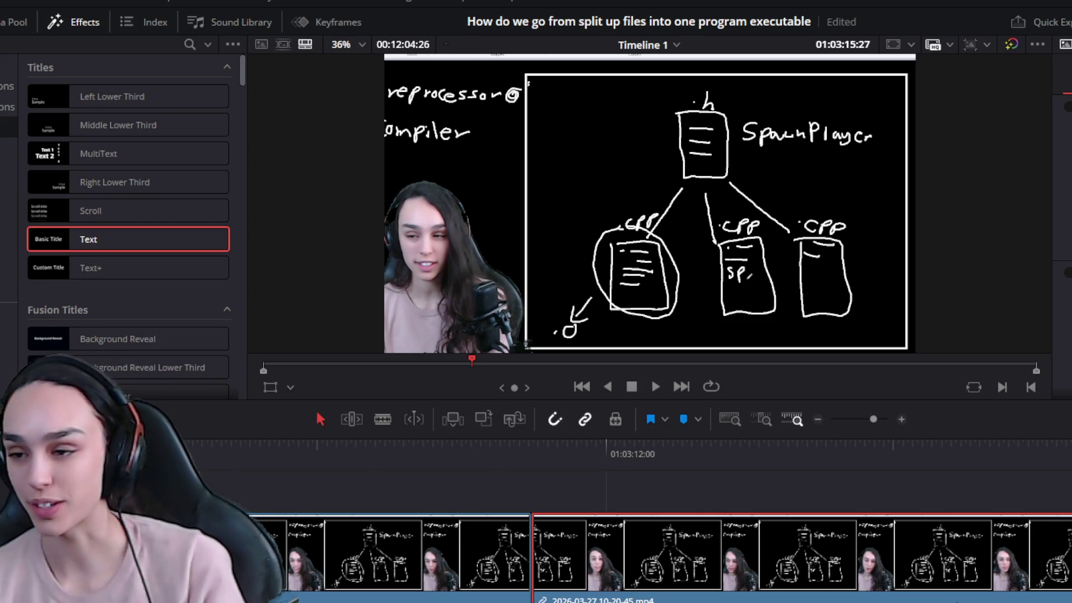
key(space)
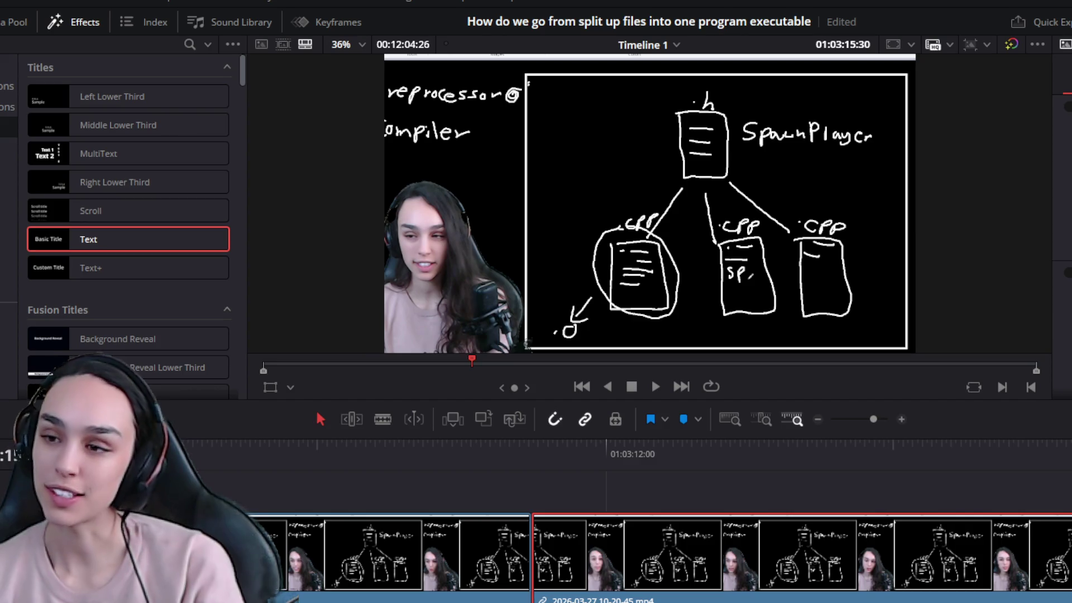
key(Left)
key(Left)
key(Left)
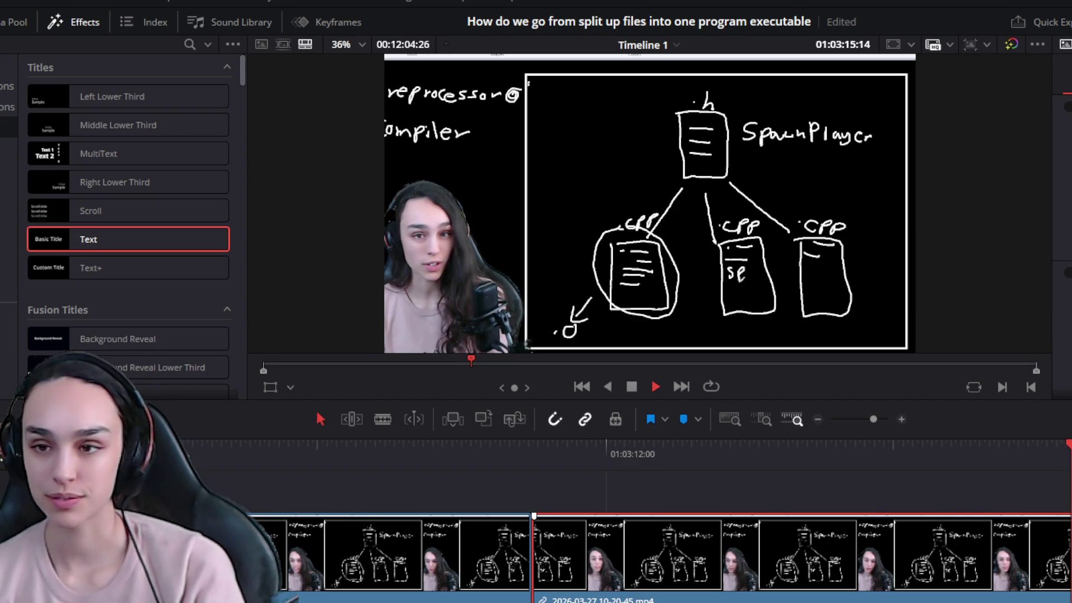
key(ctrl+minus)
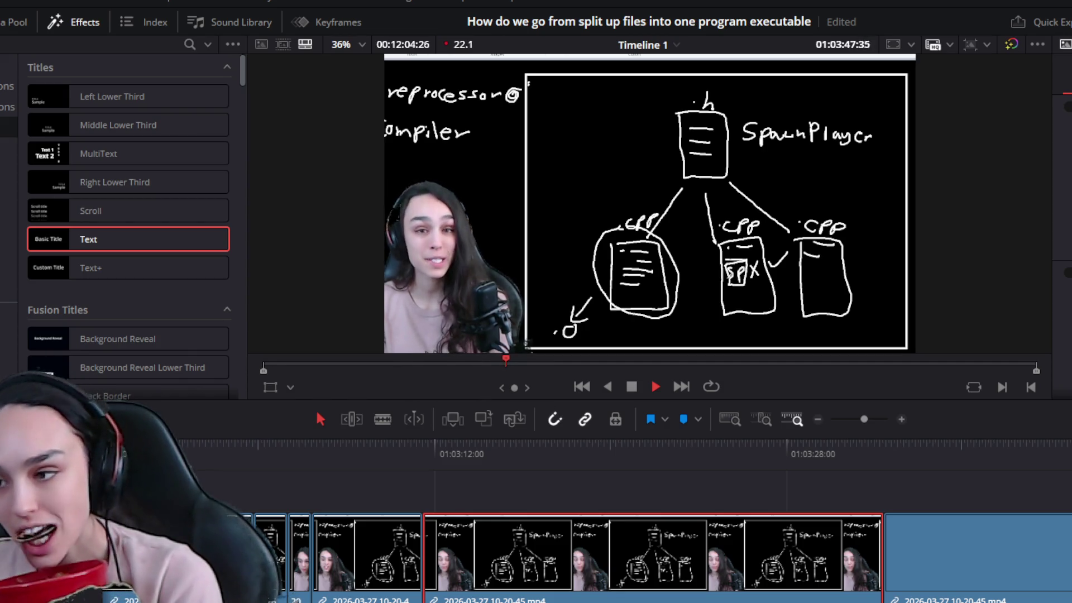
key(space)
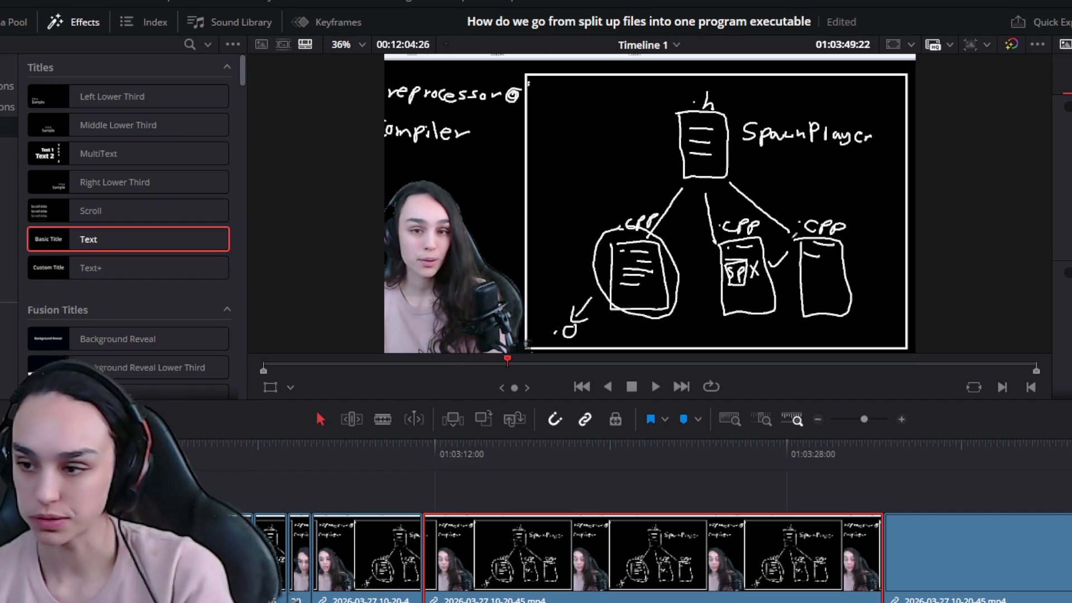
Split at 01:03:46:54 and delete the dead part before the cut, closing the gap
scroll(571, 577, up, 3)
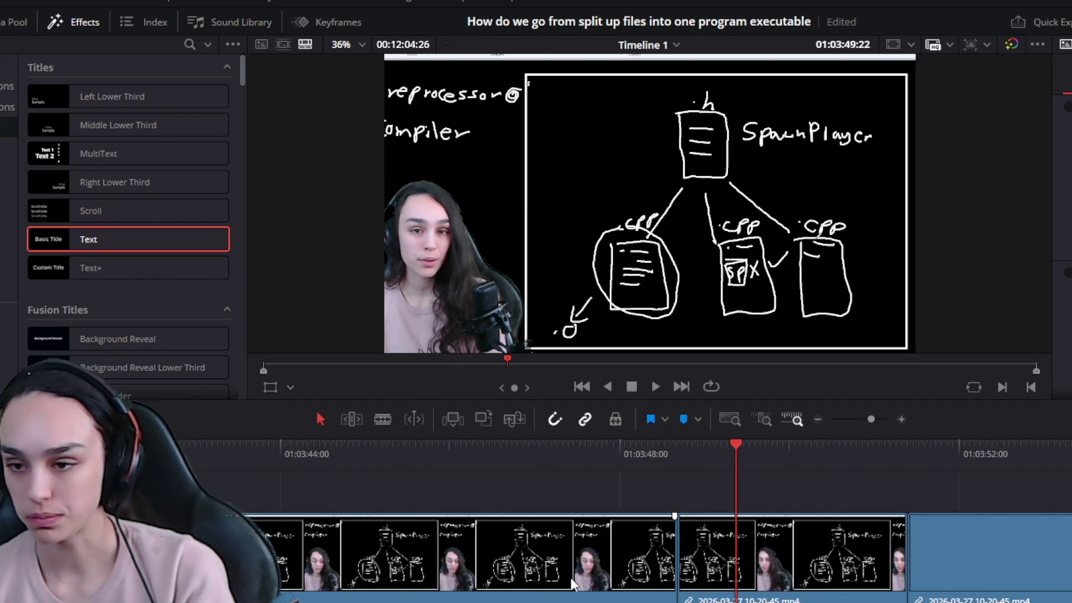
click(367, 448)
key(space)
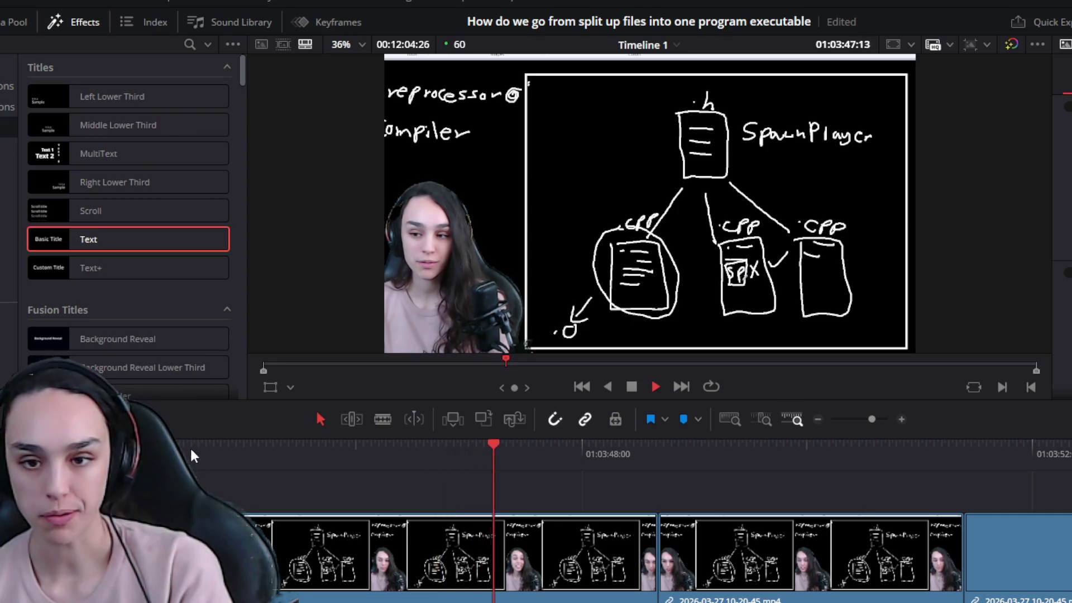
click(191, 446)
key(space)
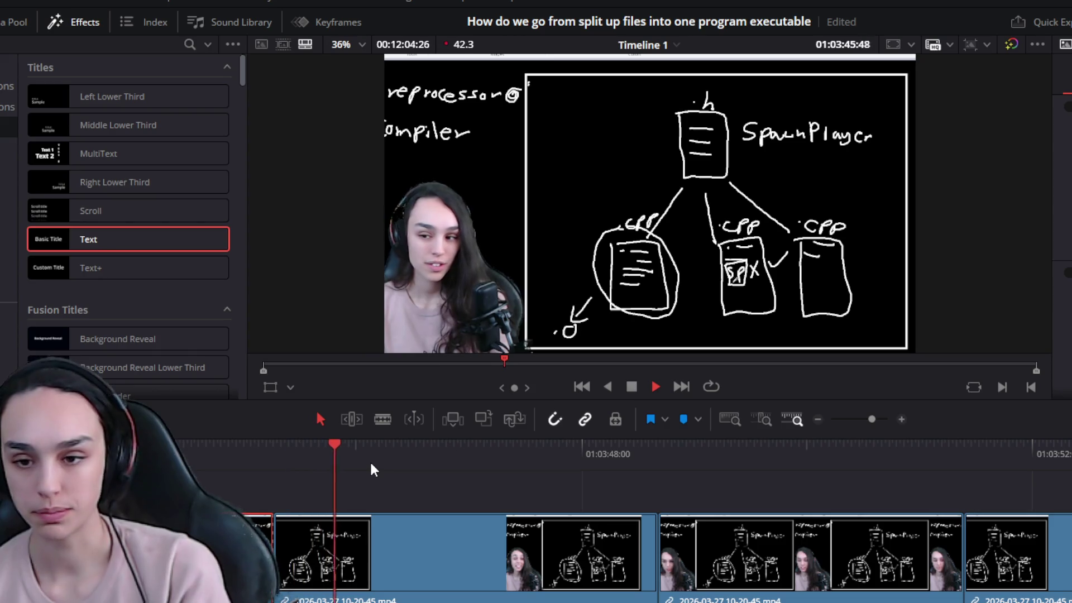
key(space)
key(space)
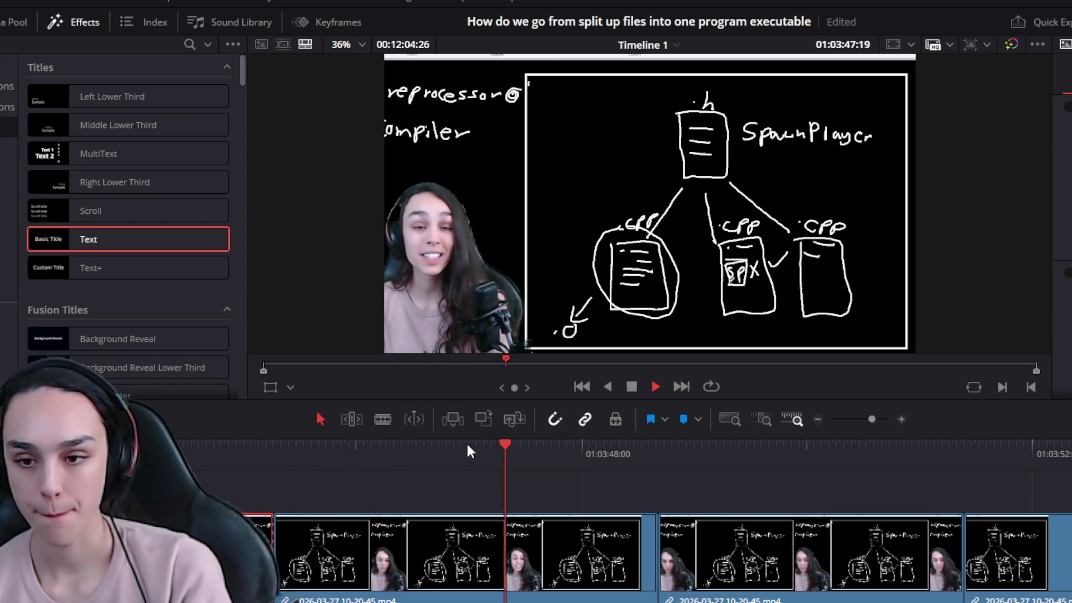
key(space)
click(465, 464)
click(458, 465)
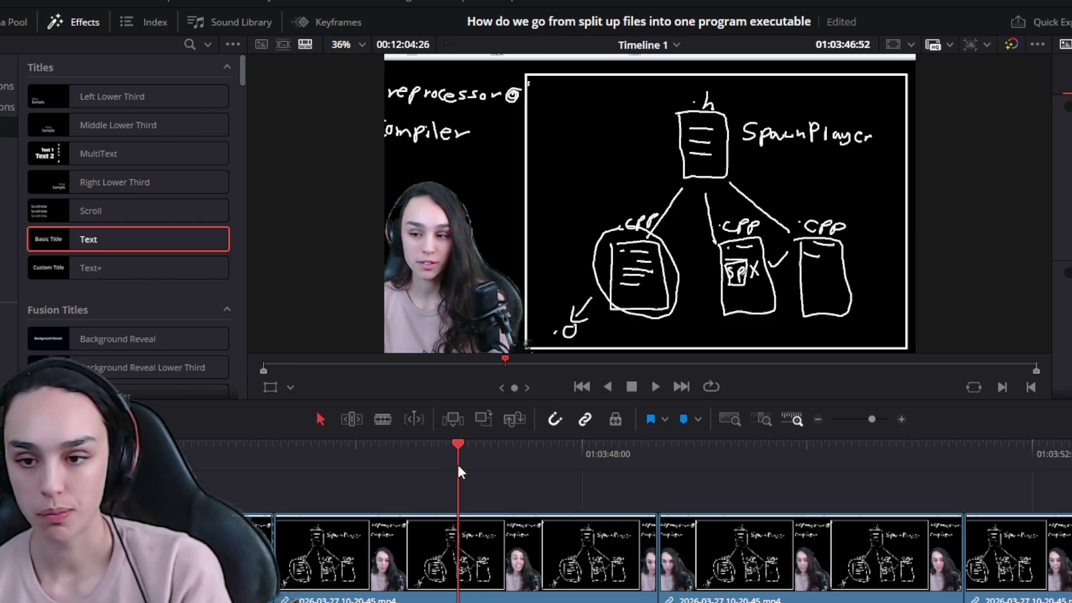
key(ctrl+b)
click(403, 594)
key(Delete)
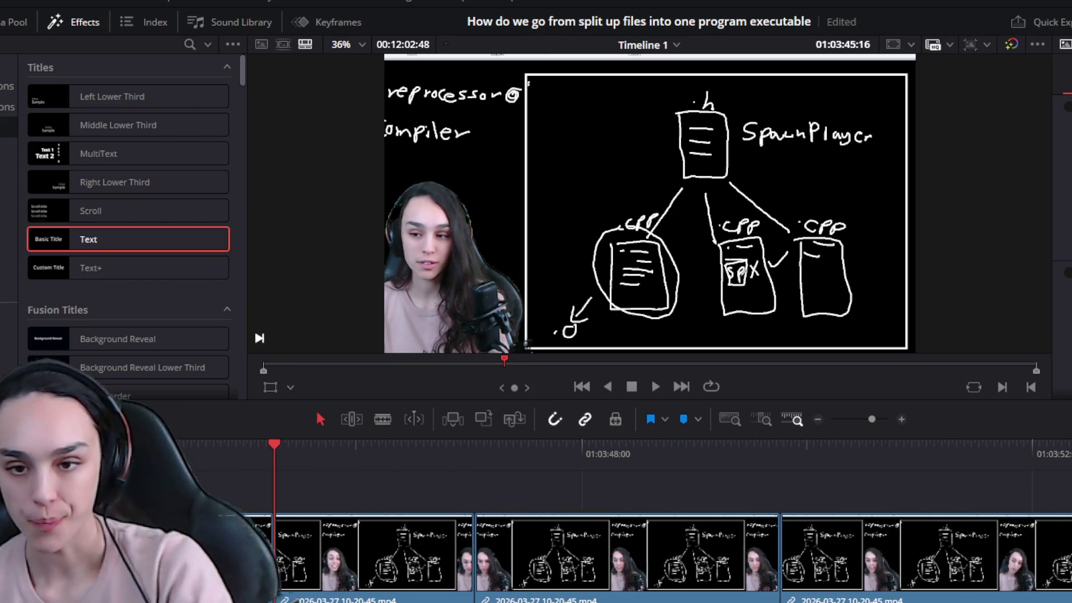
key(space)
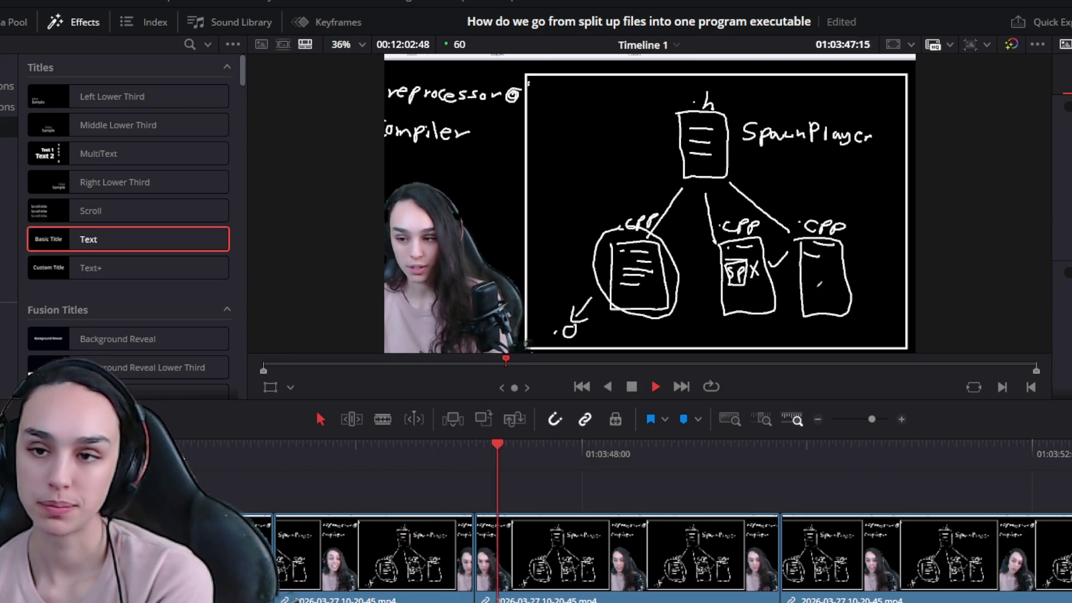
Delete the short middle clip around 01:03:47 so the neighbouring clips join
mouse_move(498, 444)
mouse_down()
mouse_move(474, 444)
mouse_move(507, 445)
mouse_move(514, 457)
mouse_move(502, 454)
mouse_up()
click(524, 524)
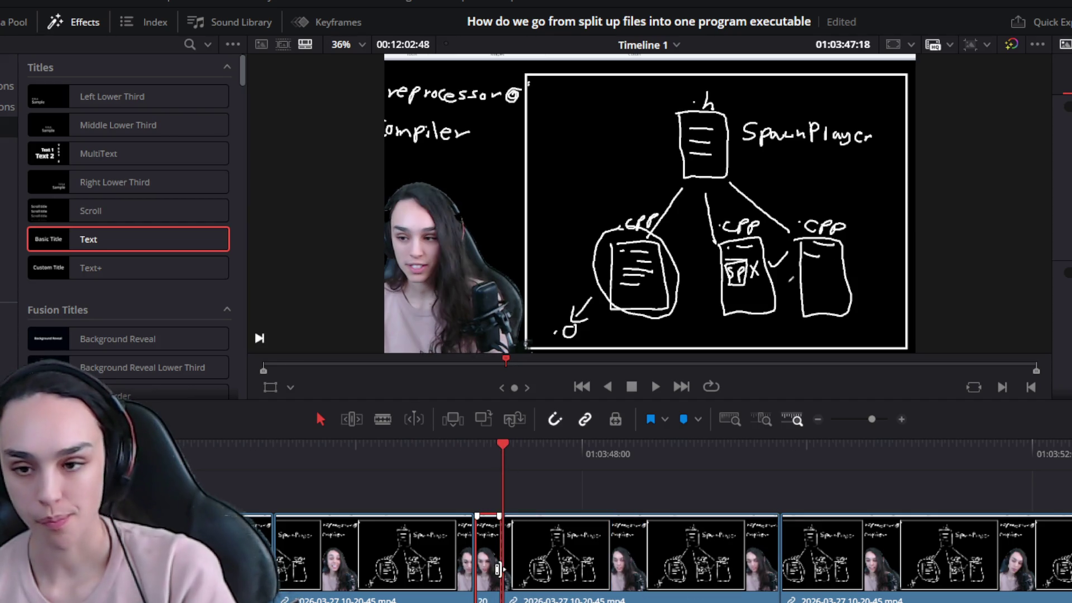
key(Delete)
click(434, 454)
key(space)
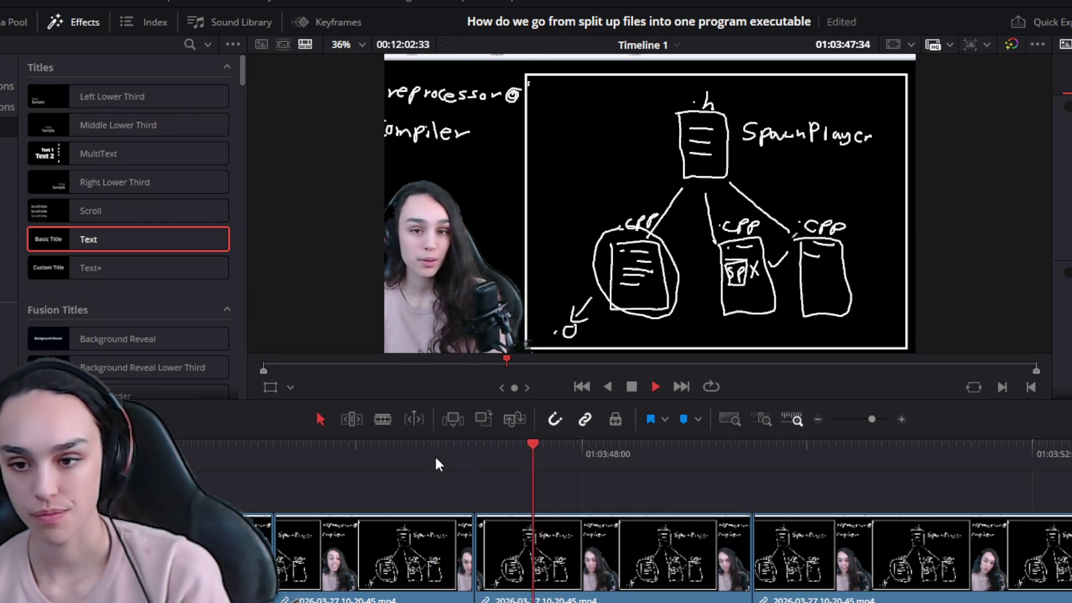
key(ctrl+minus)
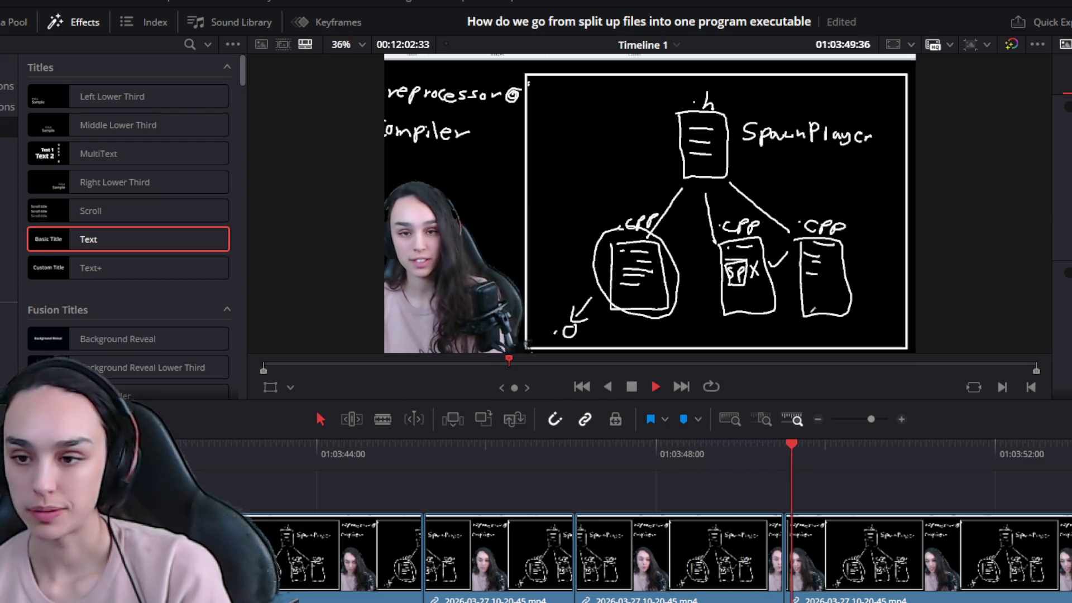
key(space)
Trim the start of the clip near 01:03:50 up to 01:03:50:17 and close the gap
click(853, 575)
drag(794, 590, 849, 586)
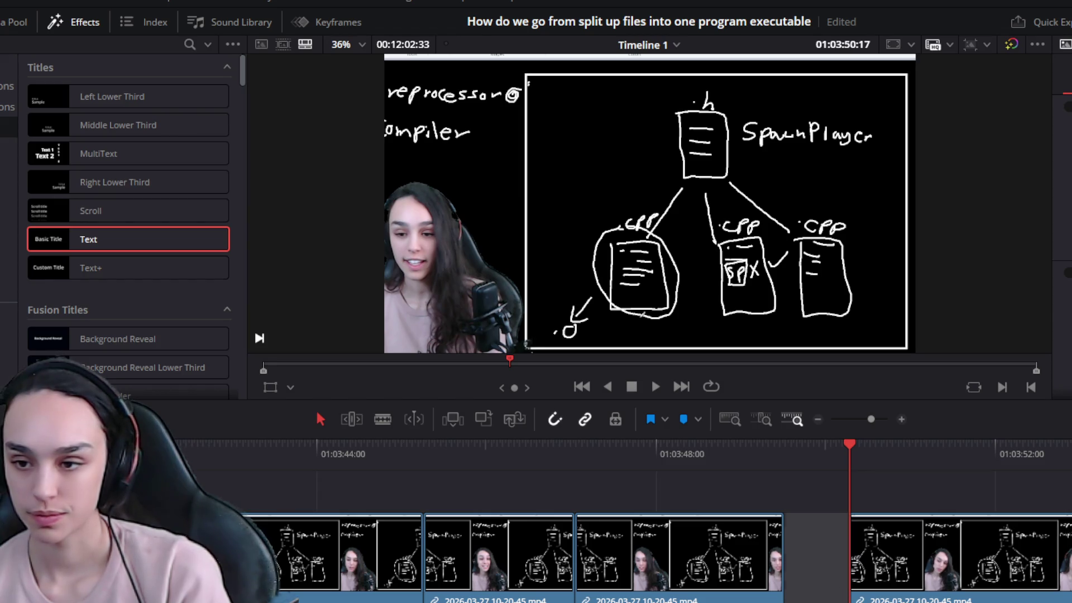
key(ctrl+z)
key(space)
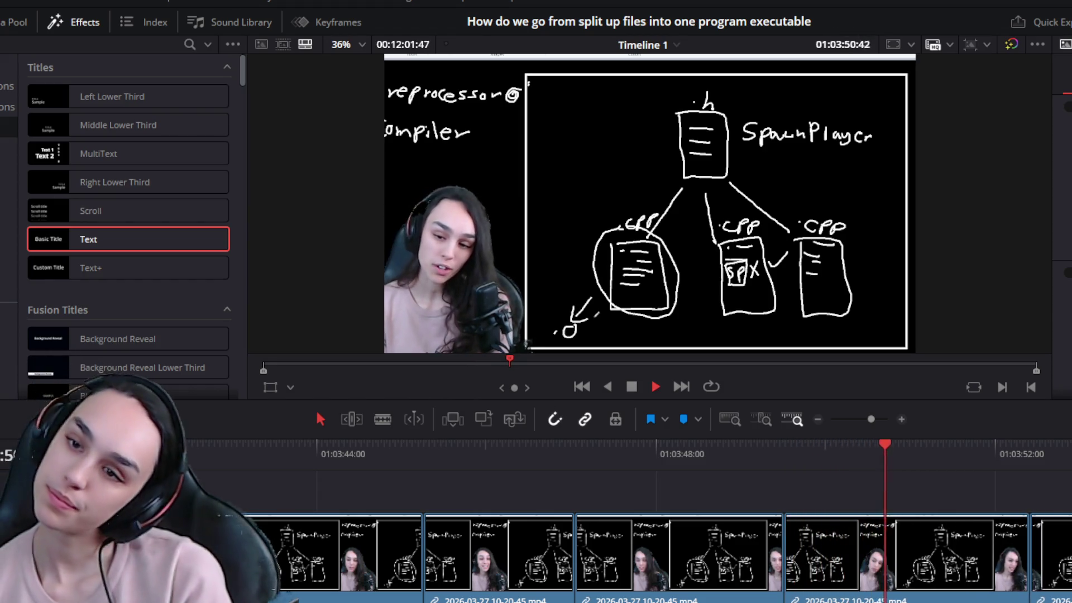
key(space)
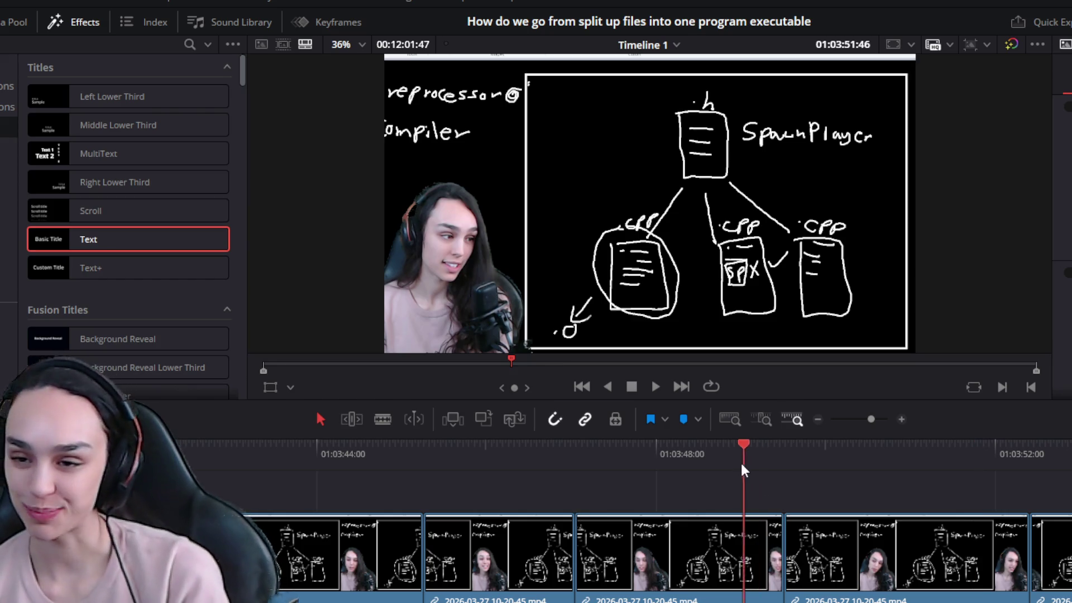
drag(742, 465, 738, 464)
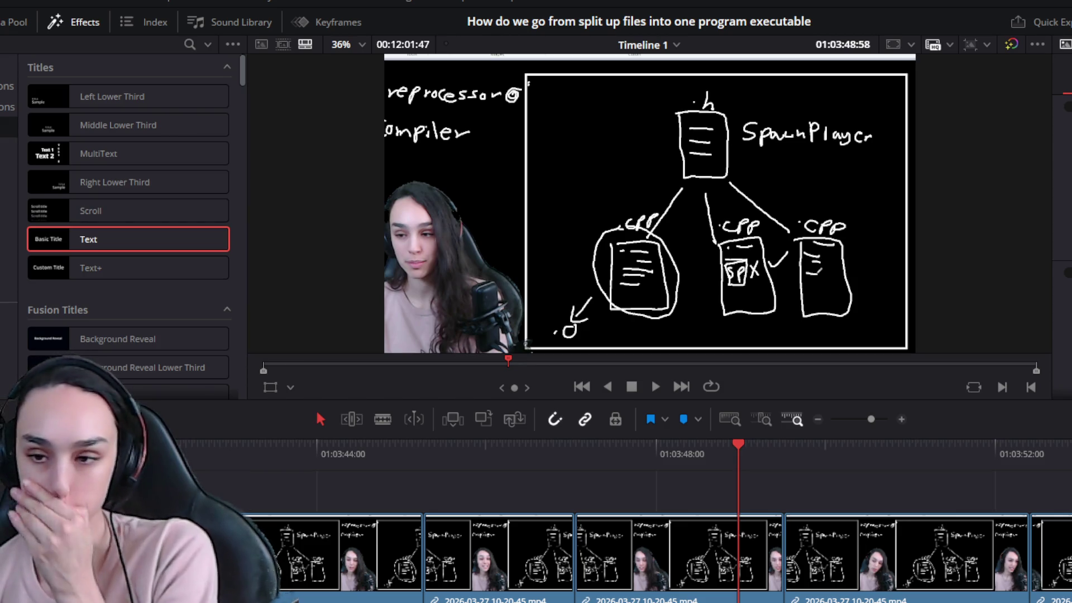
key(space)
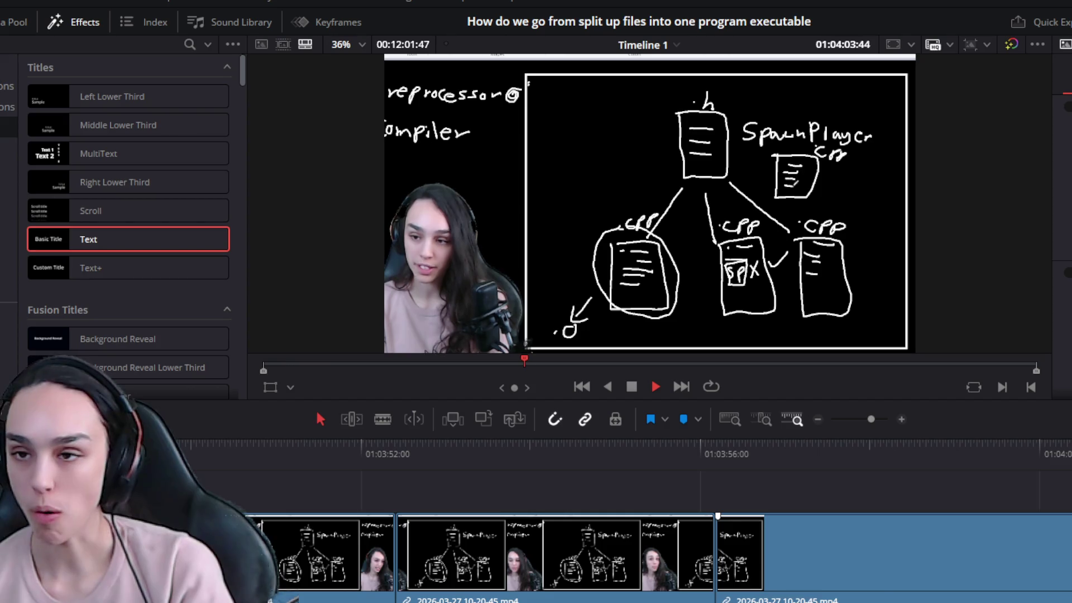
Trim the end of the clip near 01:04:11 back to the playhead and close the gap
key(ctrl+minus)
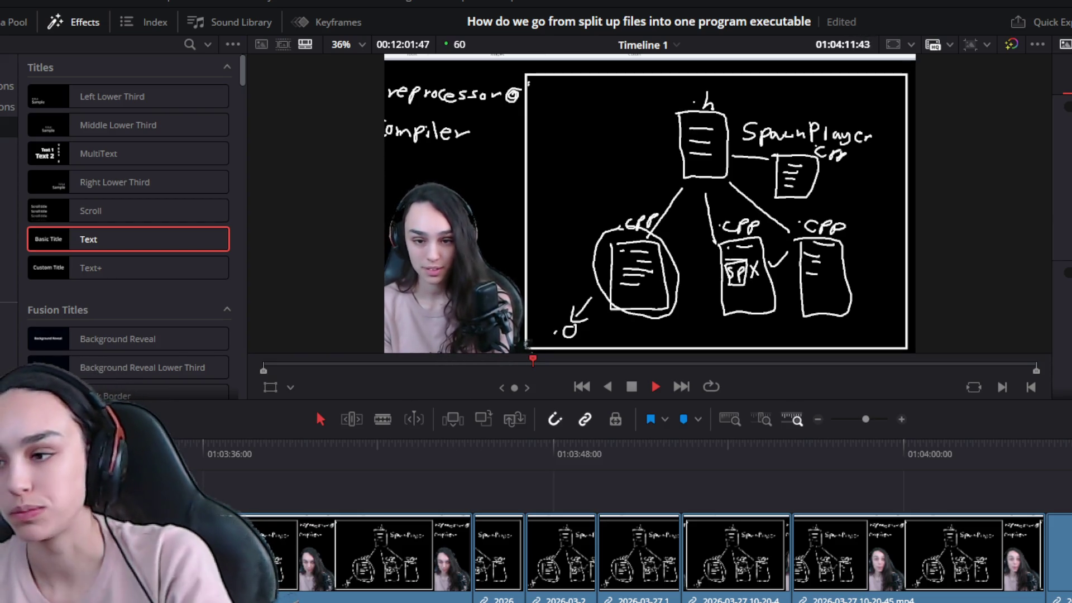
key(ctrl+equal)
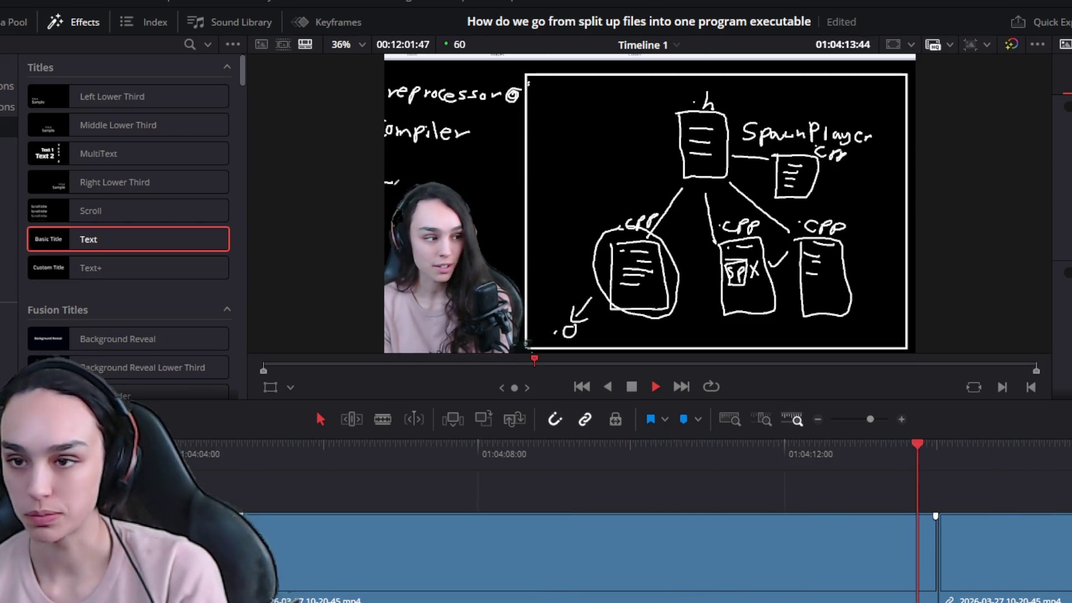
key(space)
click(724, 444)
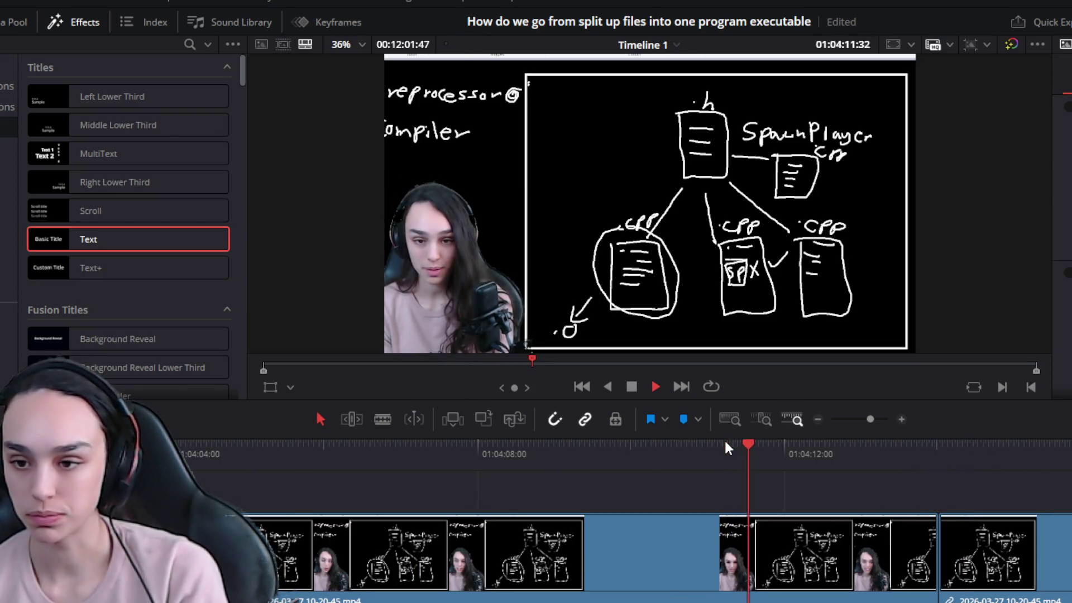
click(908, 583)
drag(929, 590, 757, 592)
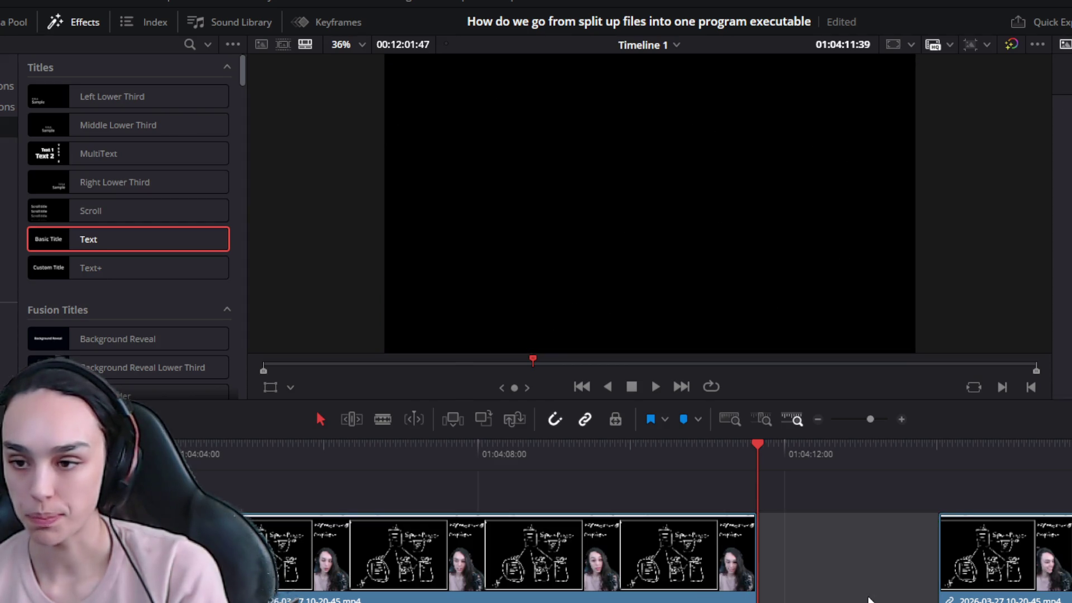
key(Delete)
key(space)
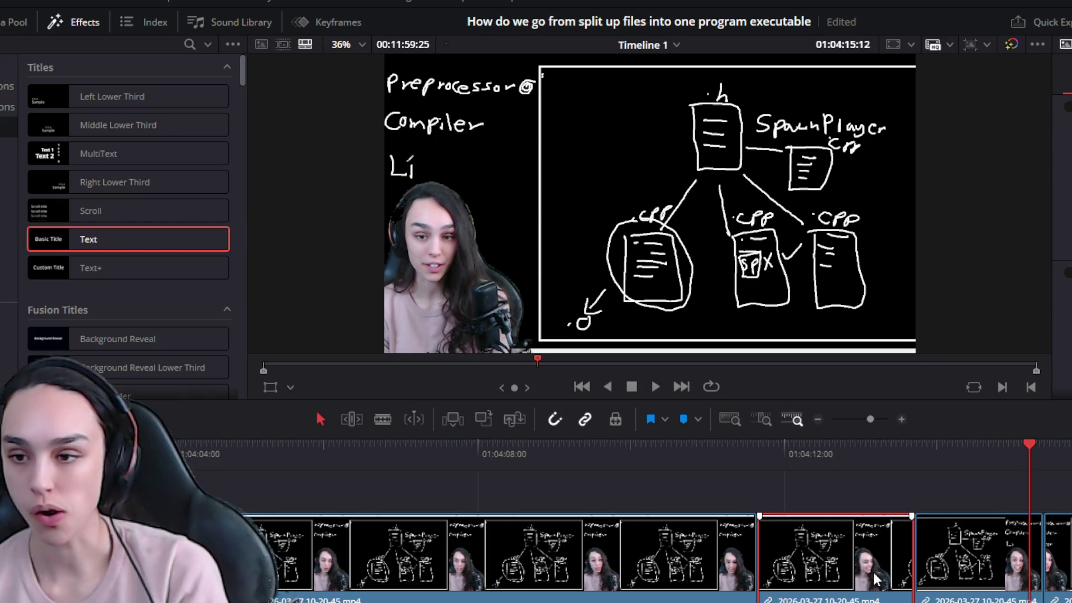
Delete the unwanted following clip and rewatch the cut around 01:04:15
key(Delete)
drag(674, 454, 720, 467)
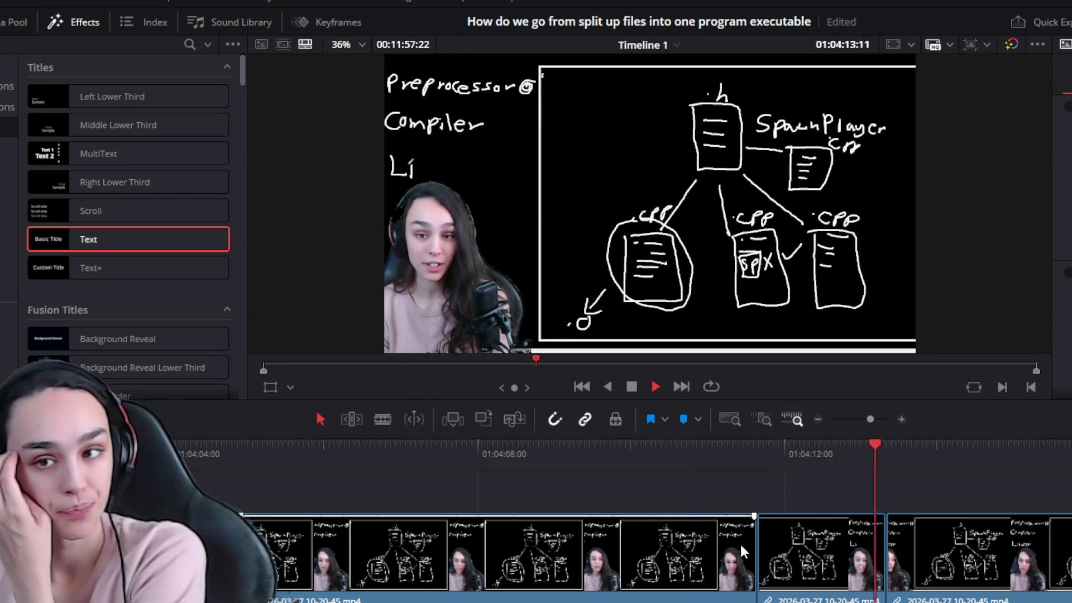
key(ctrl+minus)
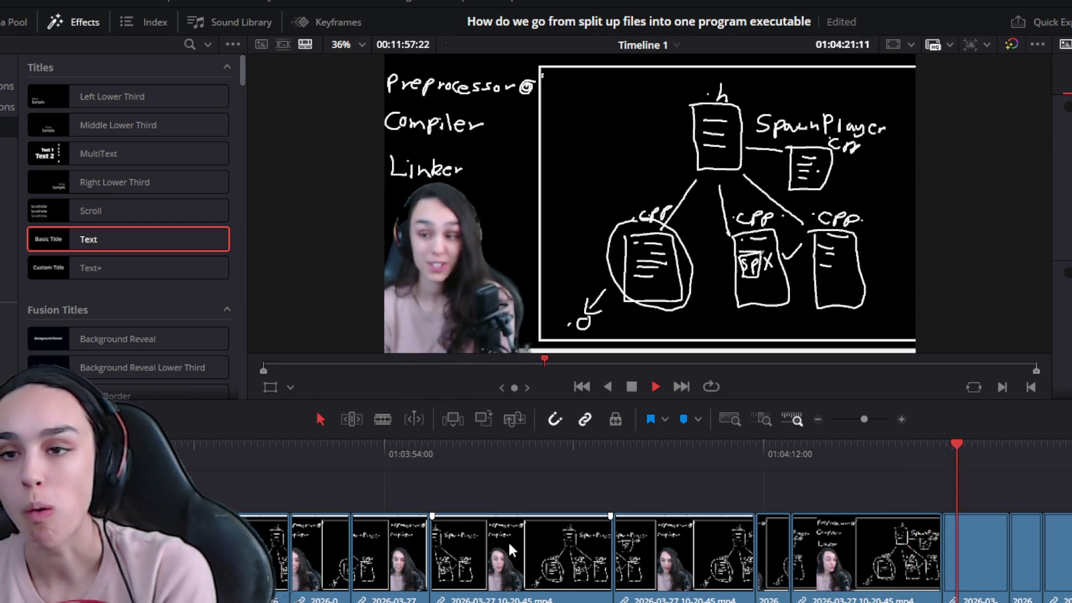
click(835, 443)
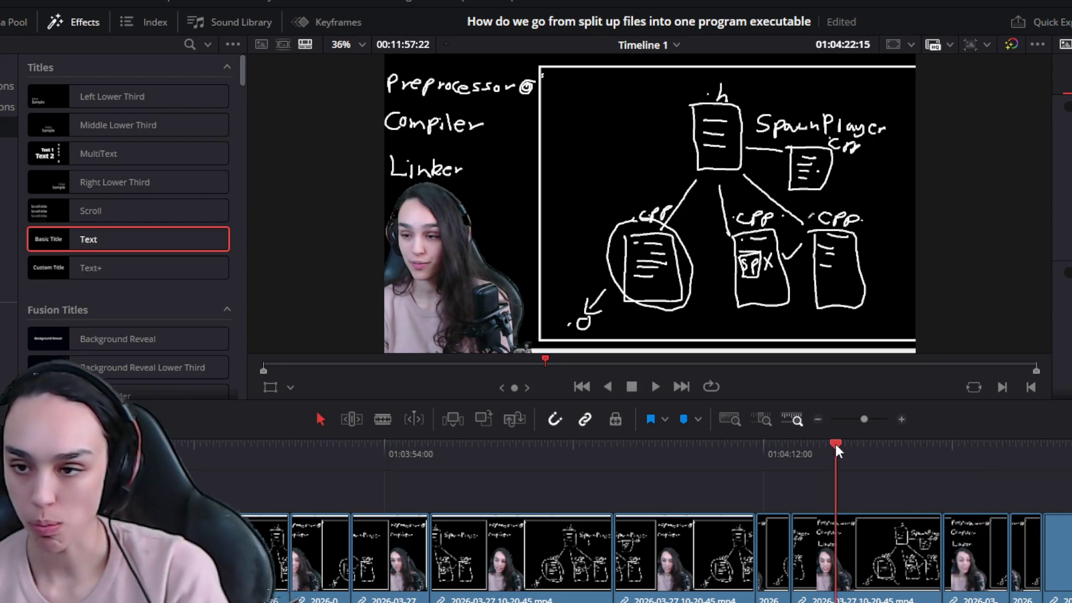
Split at 01:04:17:18 and remove the unwanted piece, closing the gap
key(ctrl+equal)
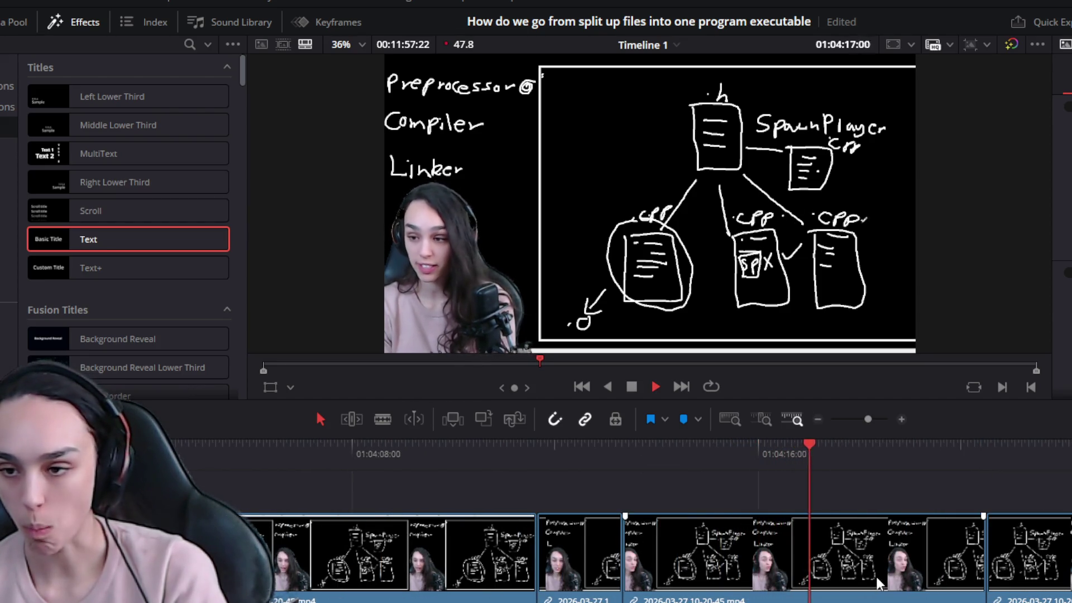
key(space)
key(ctrl+b)
key(Delete)
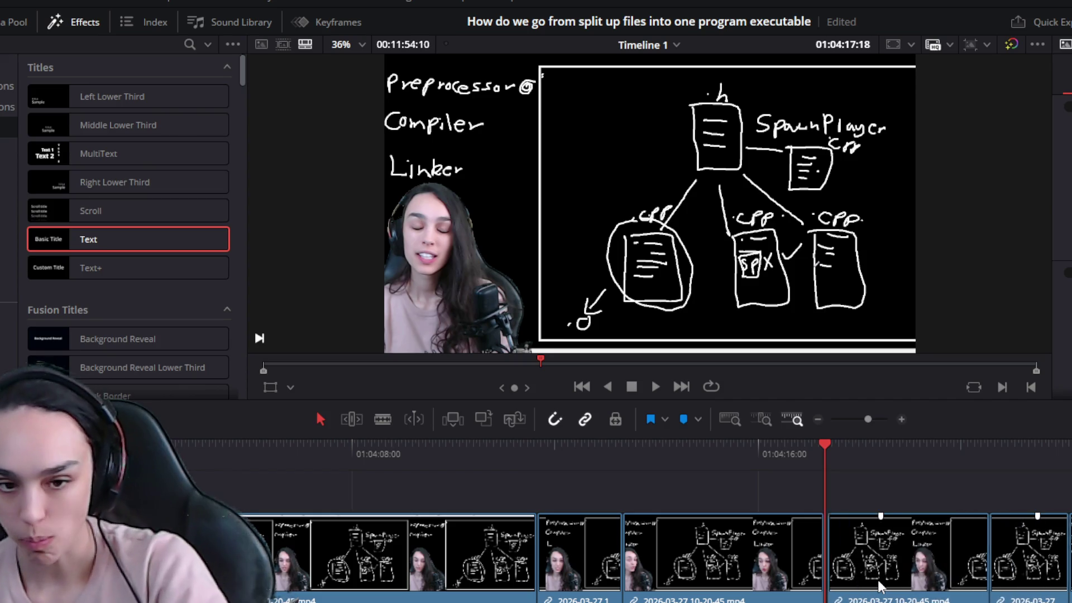
key(space)
key(ctrl+minus)
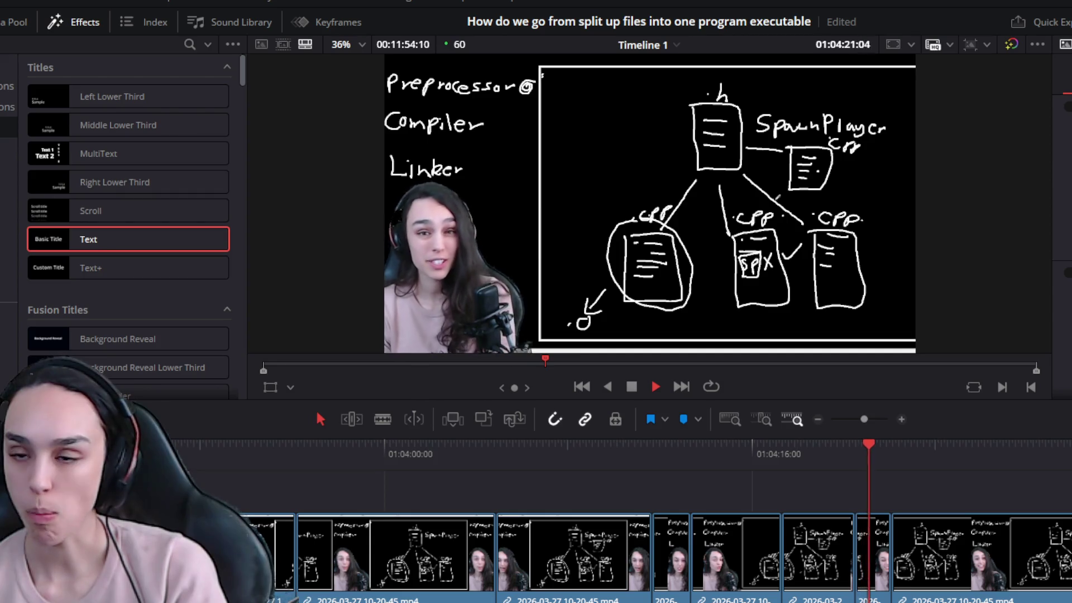
Delete the clip after 01:04:17:18 and the small leftover clip, closing both gaps
click(782, 450)
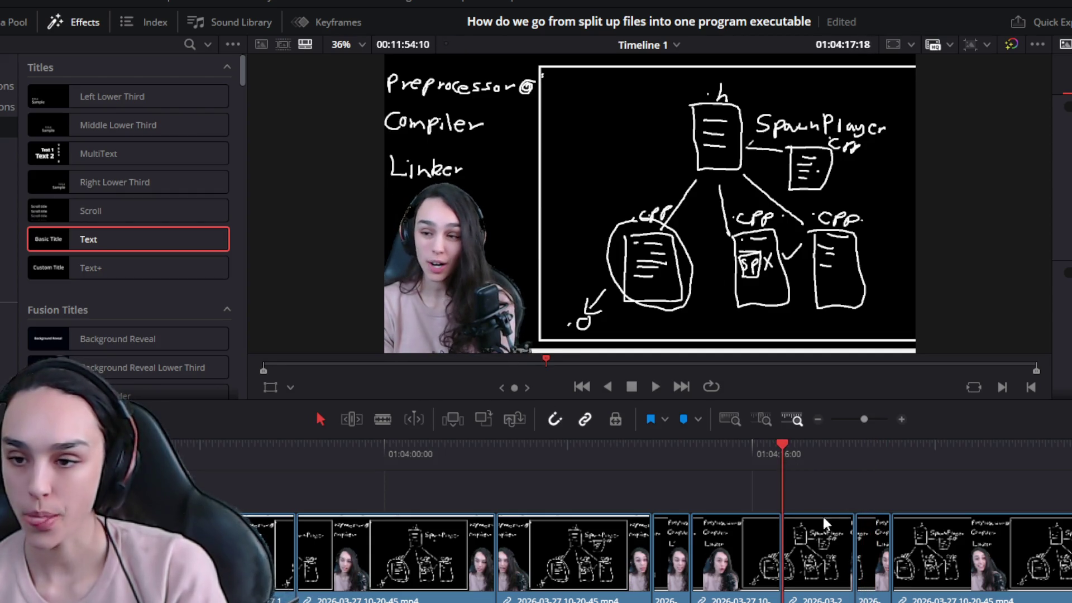
click(833, 568)
key(Delete)
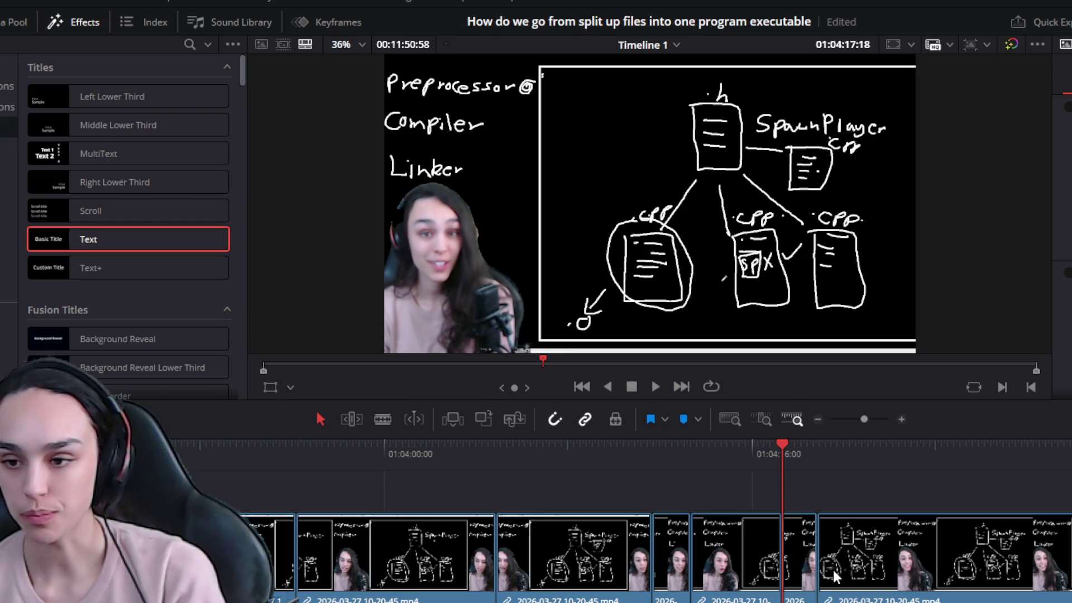
click(808, 585)
key(space)
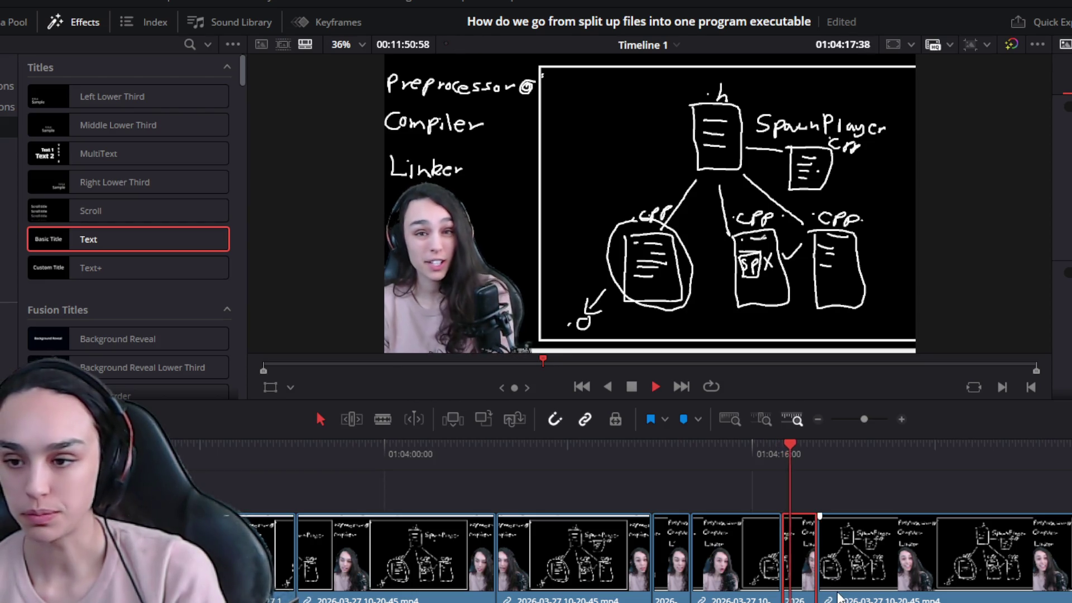
key(space)
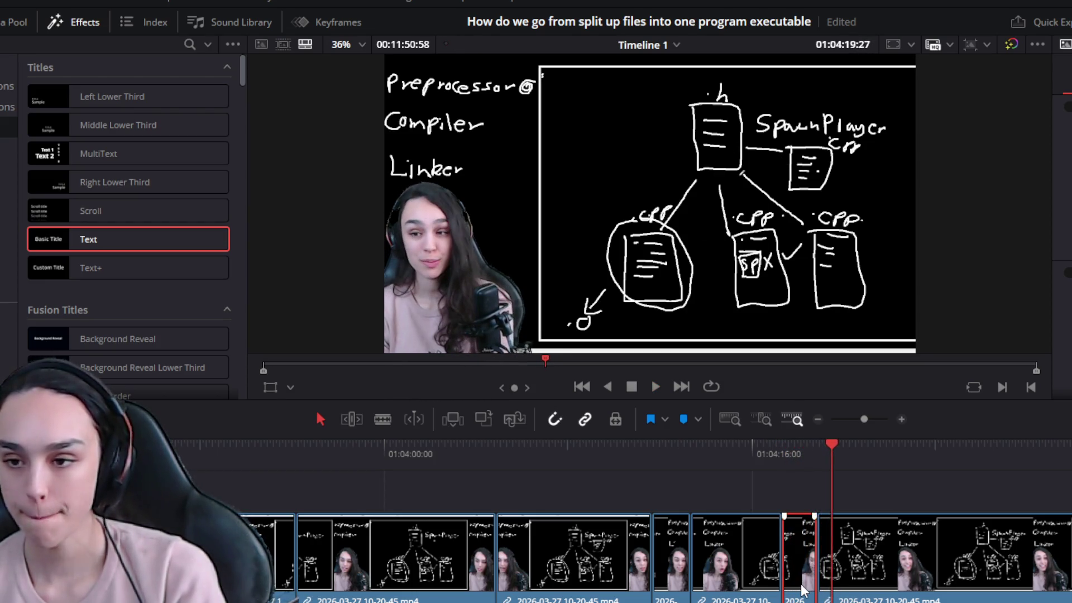
key(Delete)
click(759, 442)
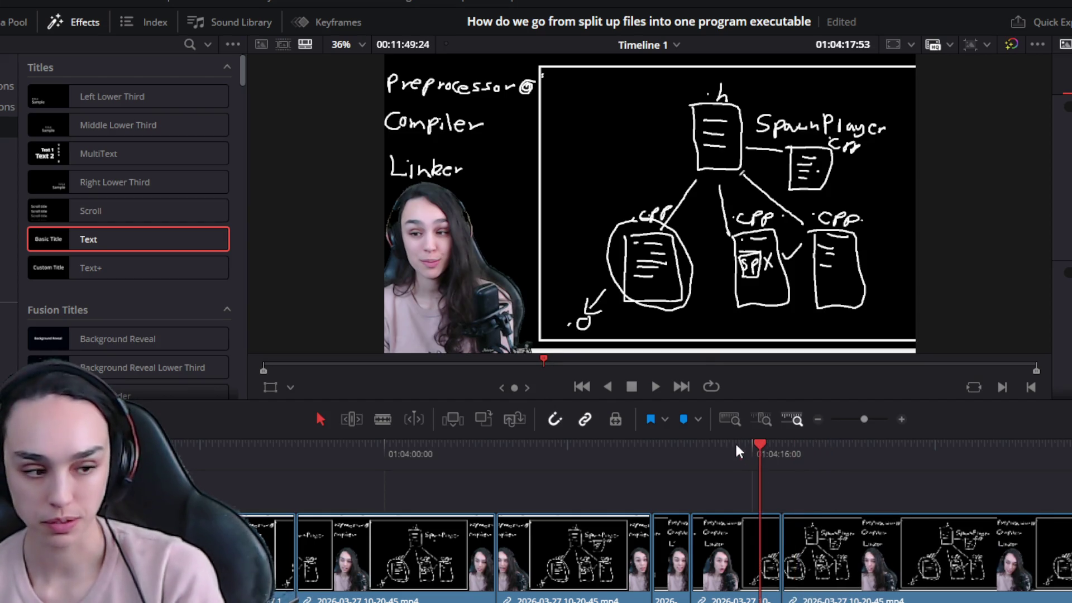
key(space)
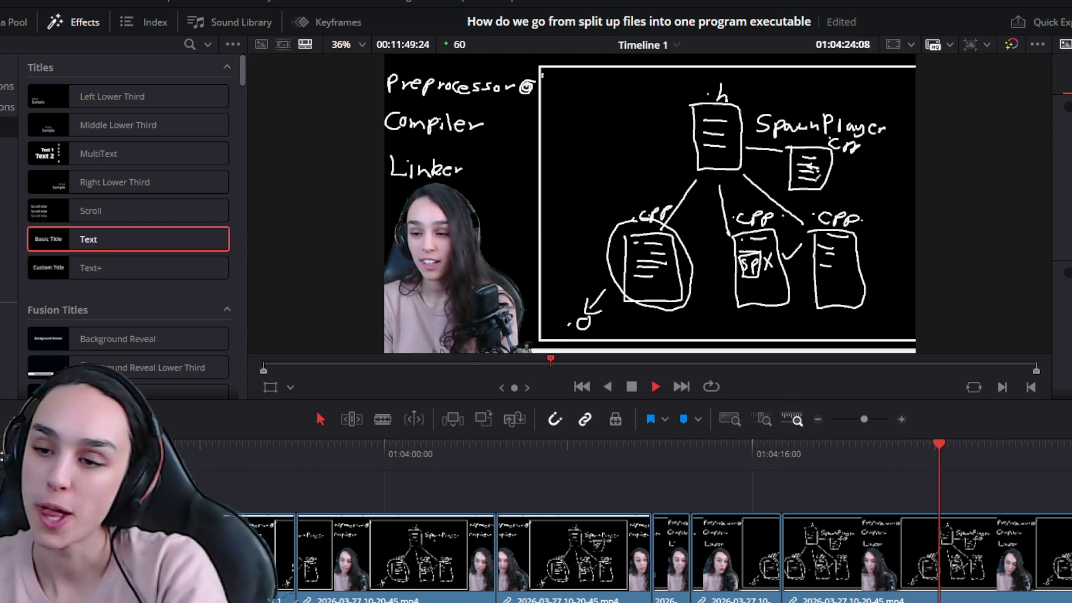
Delete the dead piece before 01:04:24:41 and close the gap behind it
scroll(635, 521, up, 2)
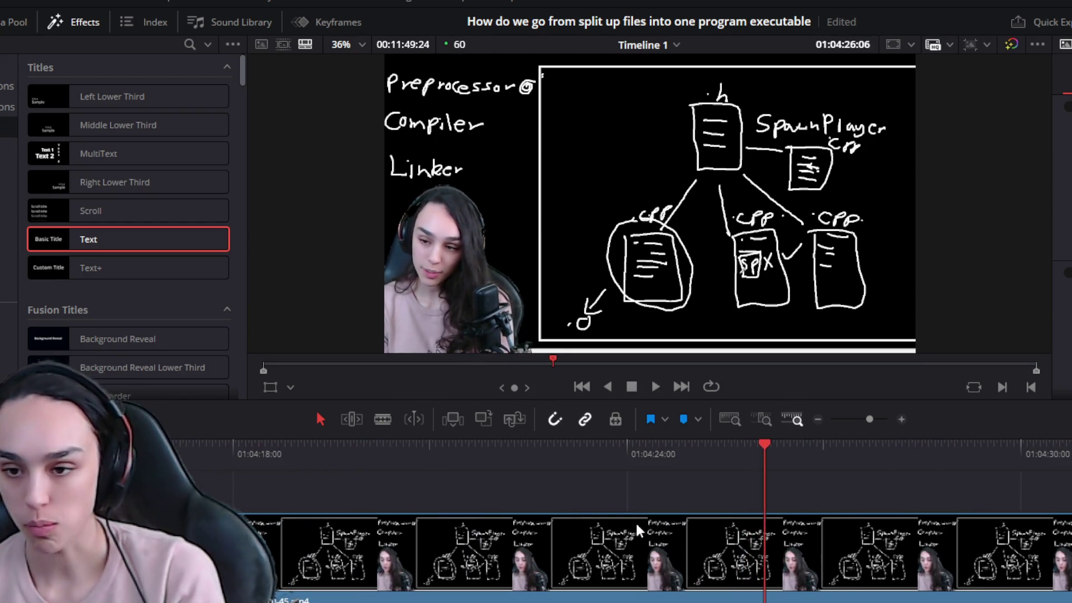
drag(648, 455, 671, 452)
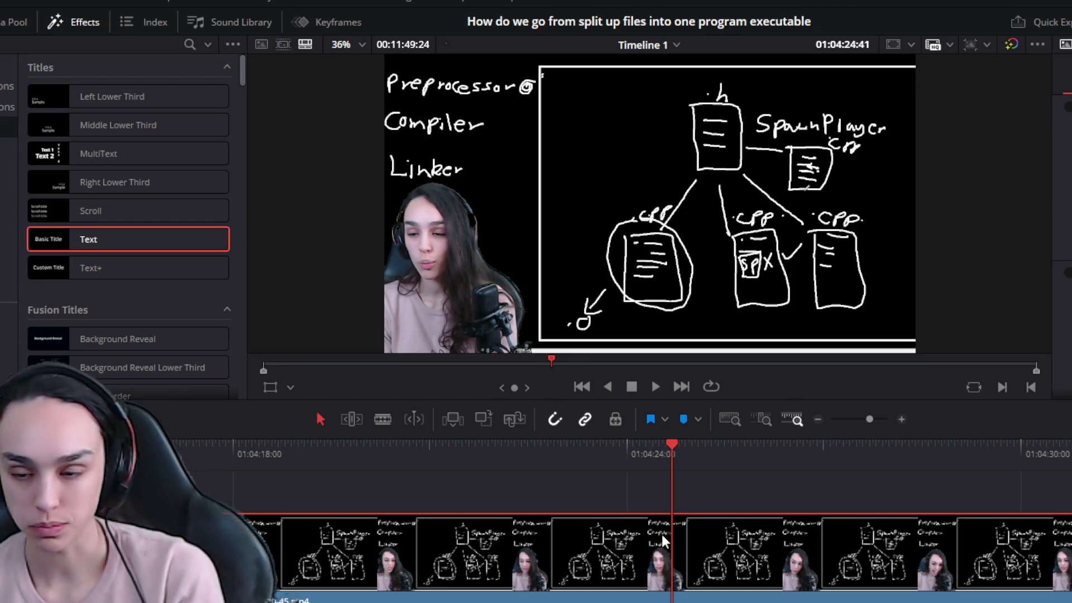
click(645, 571)
key(Delete)
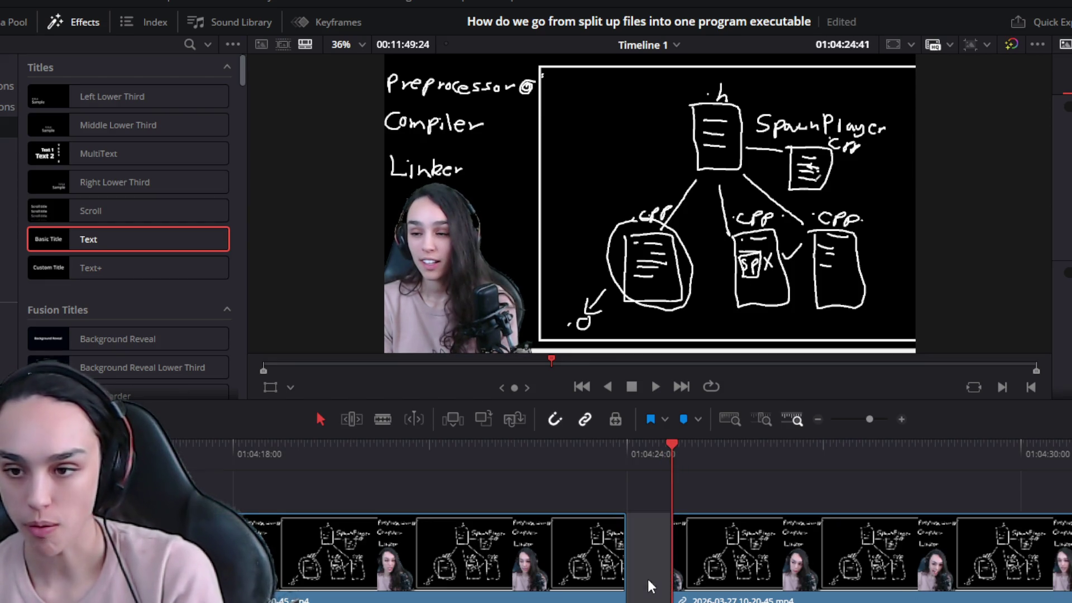
key(Delete)
click(533, 451)
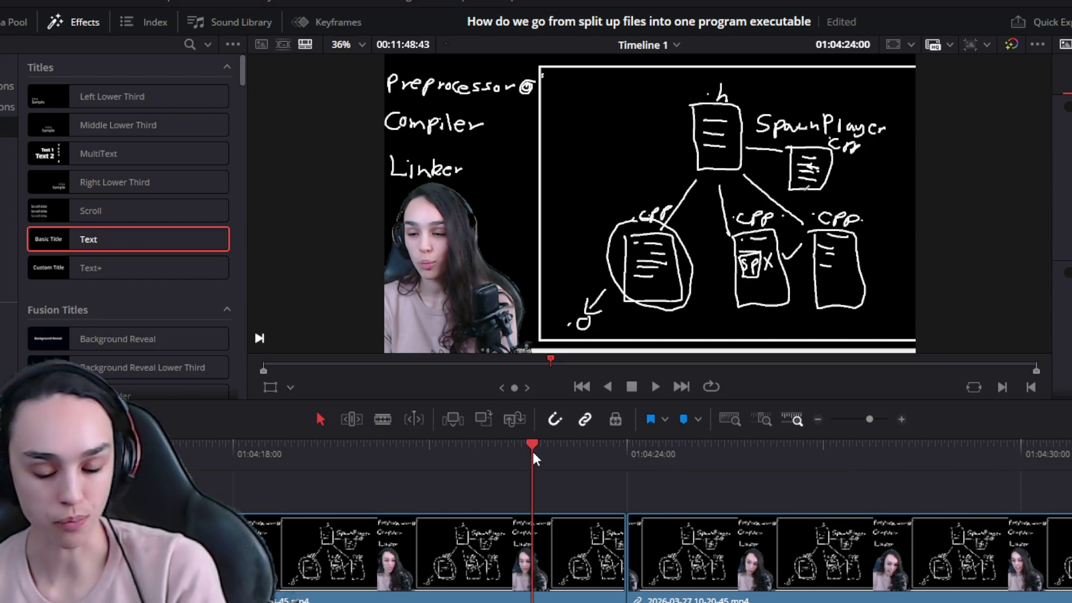
key(space)
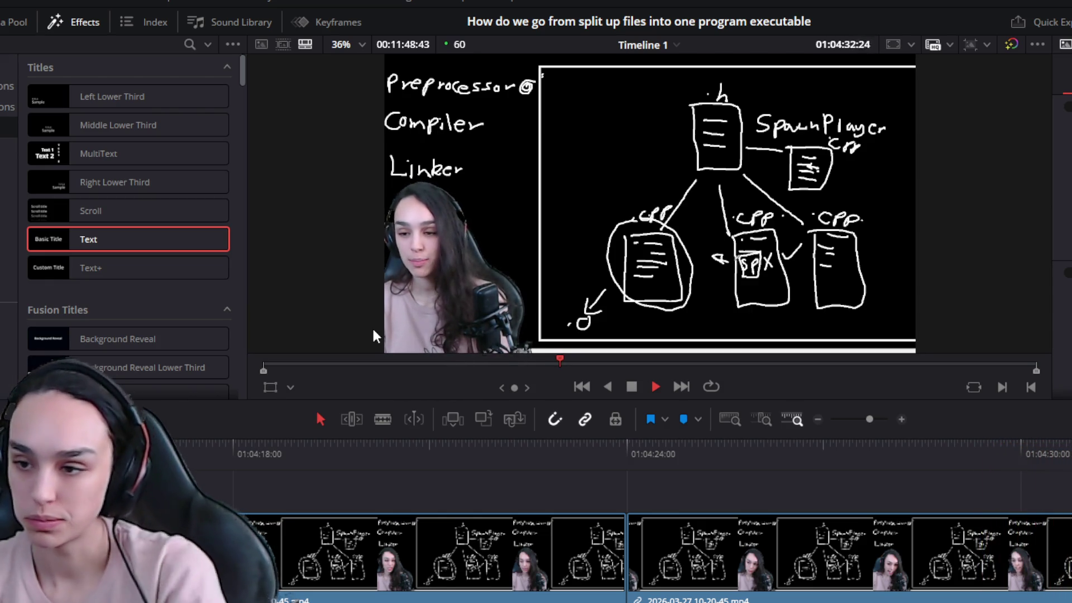
Split out the pause starting at 01:04:24:49 and ripple-delete it
scroll(754, 536, down, 3)
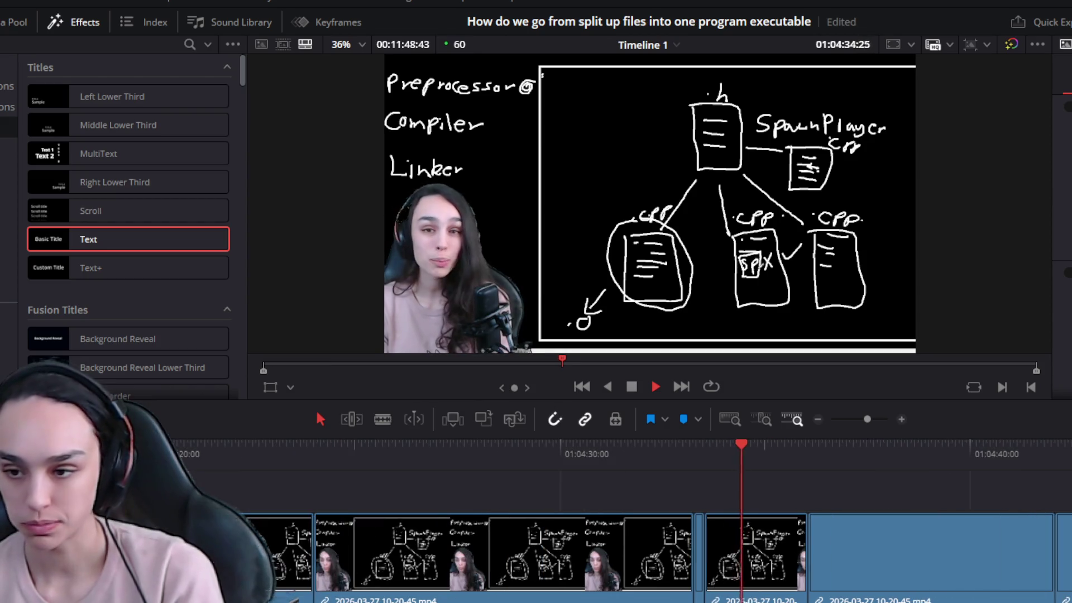
click(394, 455)
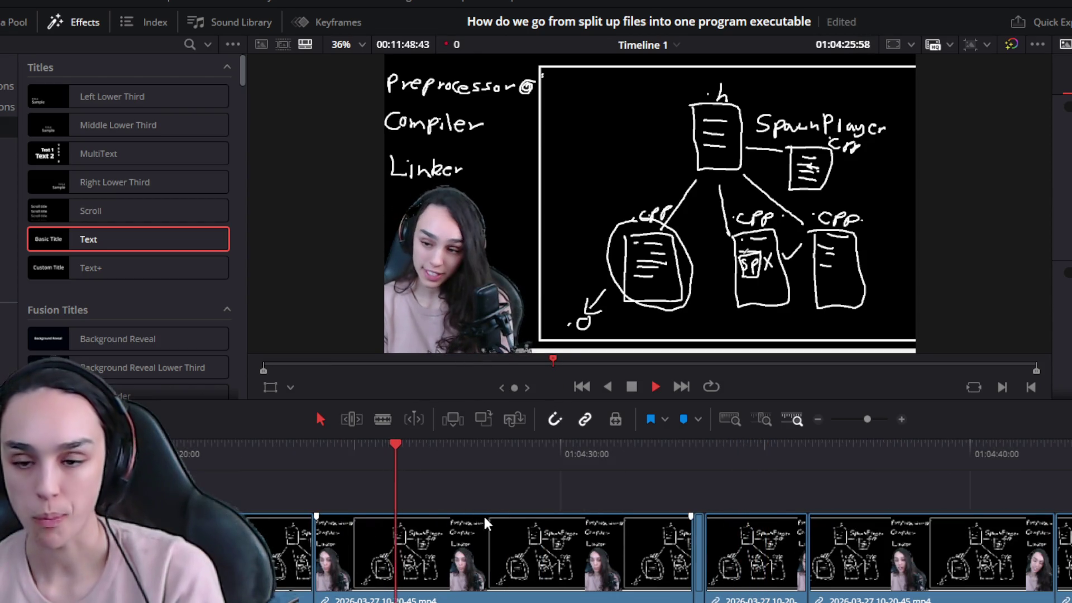
click(373, 457)
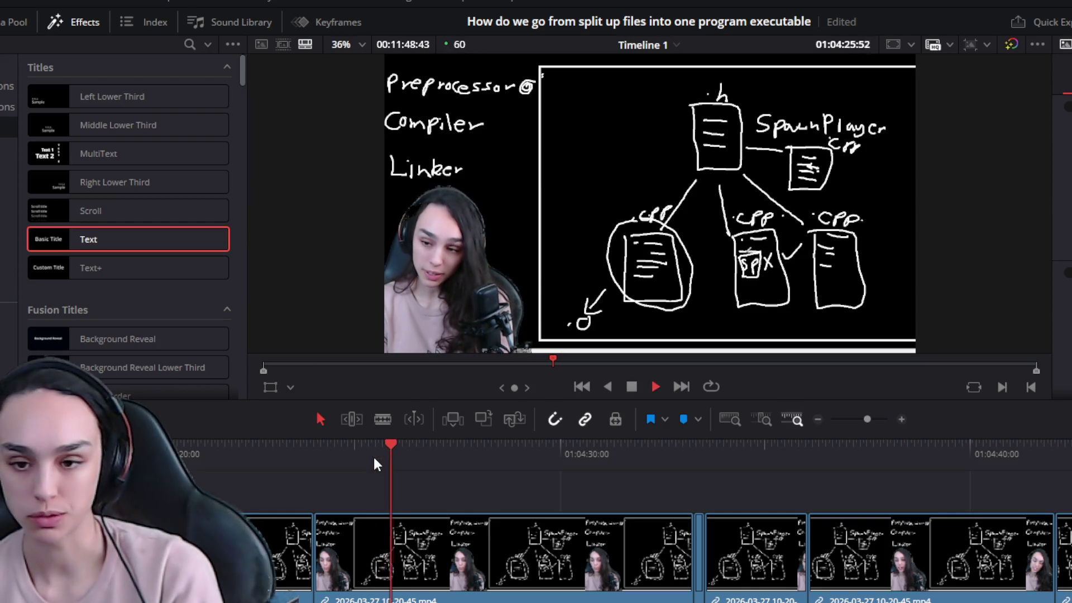
drag(303, 452, 310, 454)
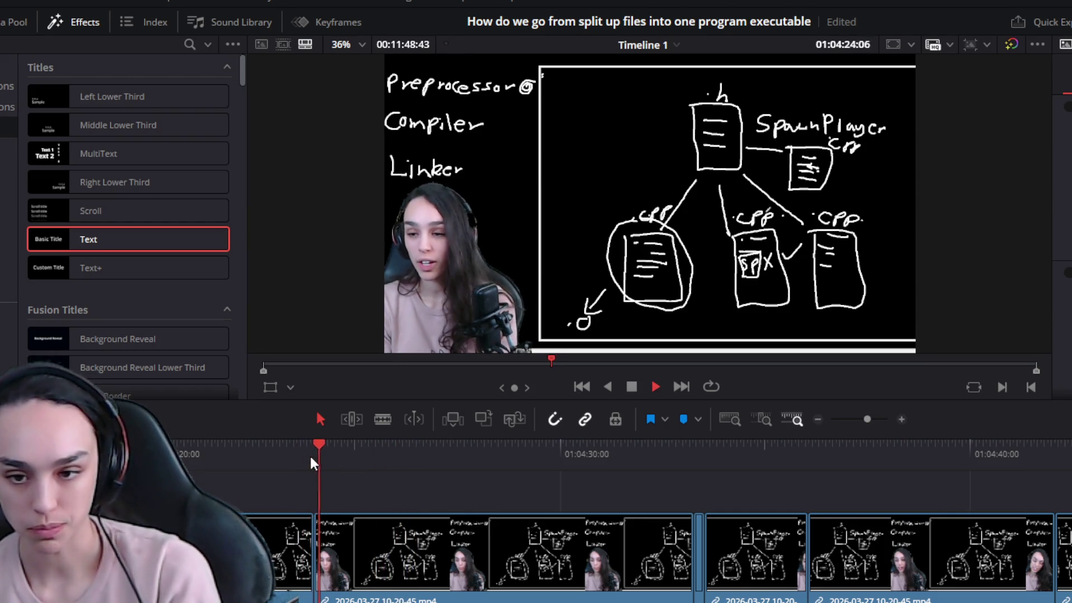
key(space)
scroll(418, 480, up, 3)
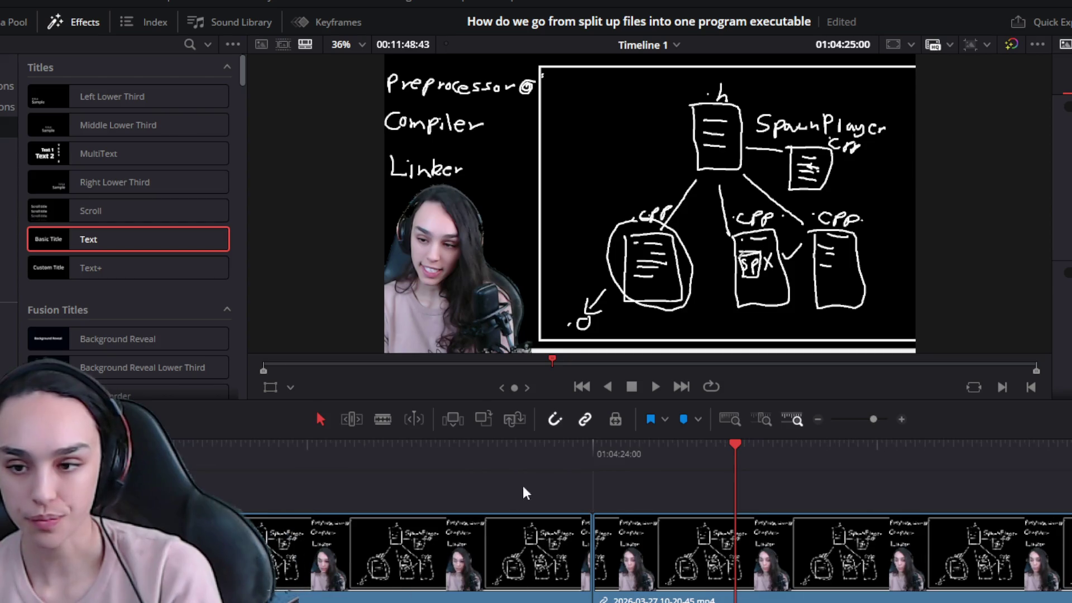
drag(664, 447, 709, 446)
key(ctrl+b)
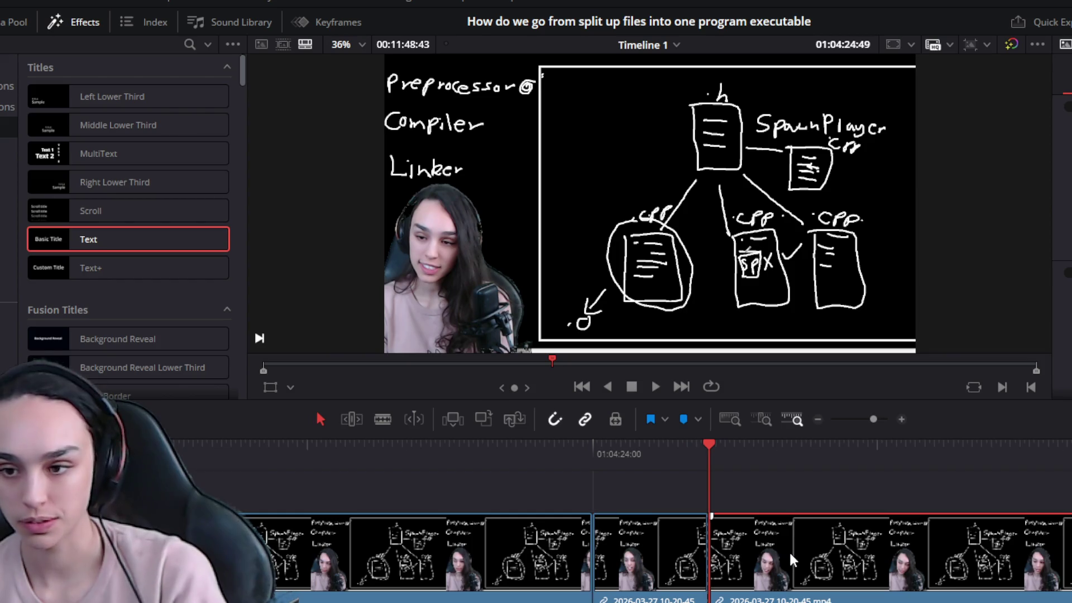
key(space)
key(ctrl+b)
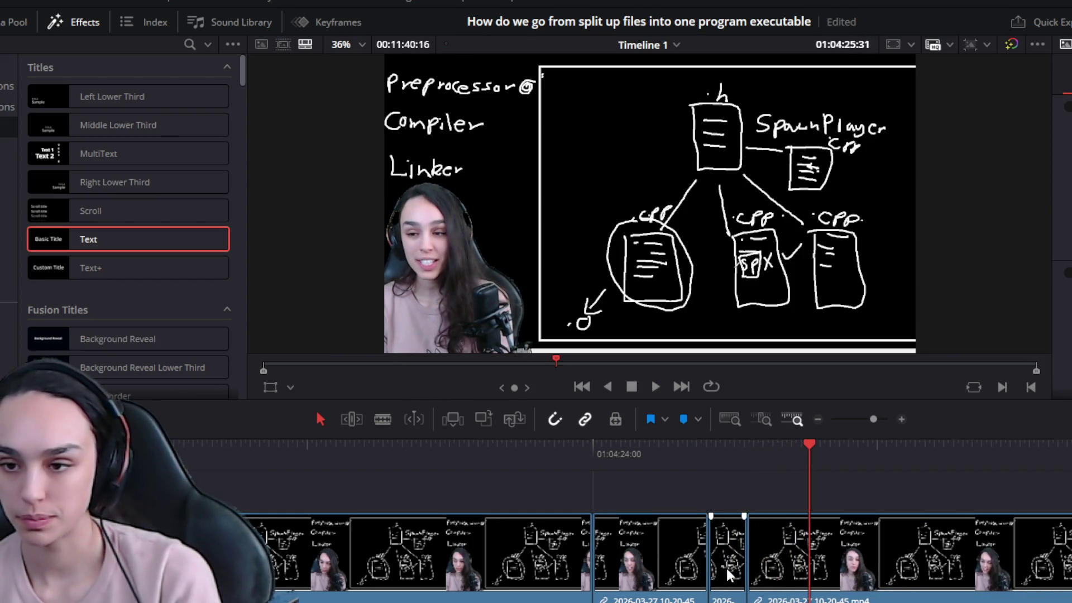
click(725, 568)
key(Delete)
click(541, 451)
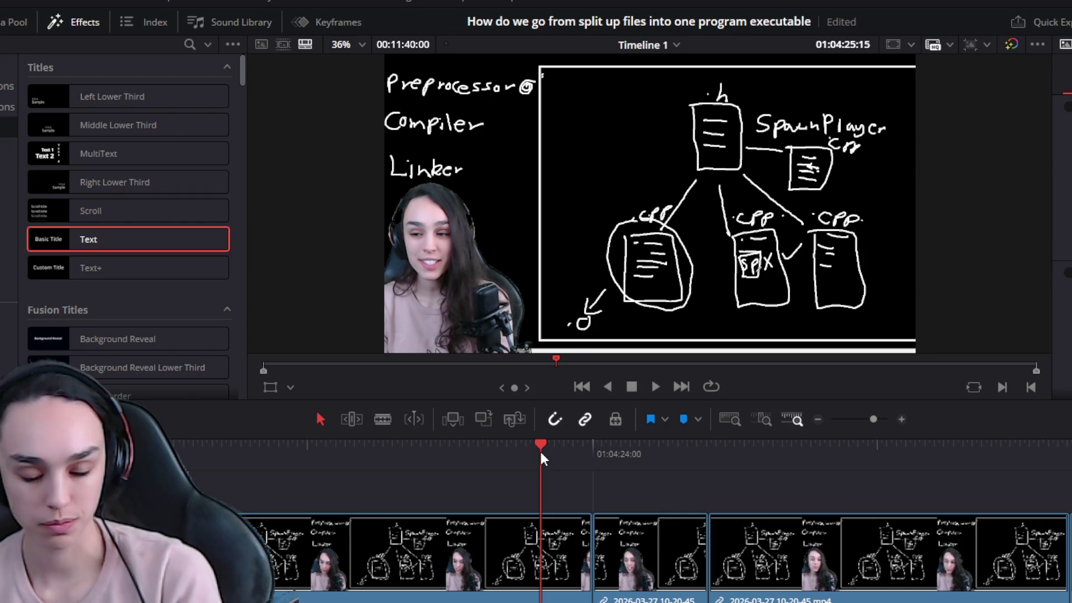
key(space)
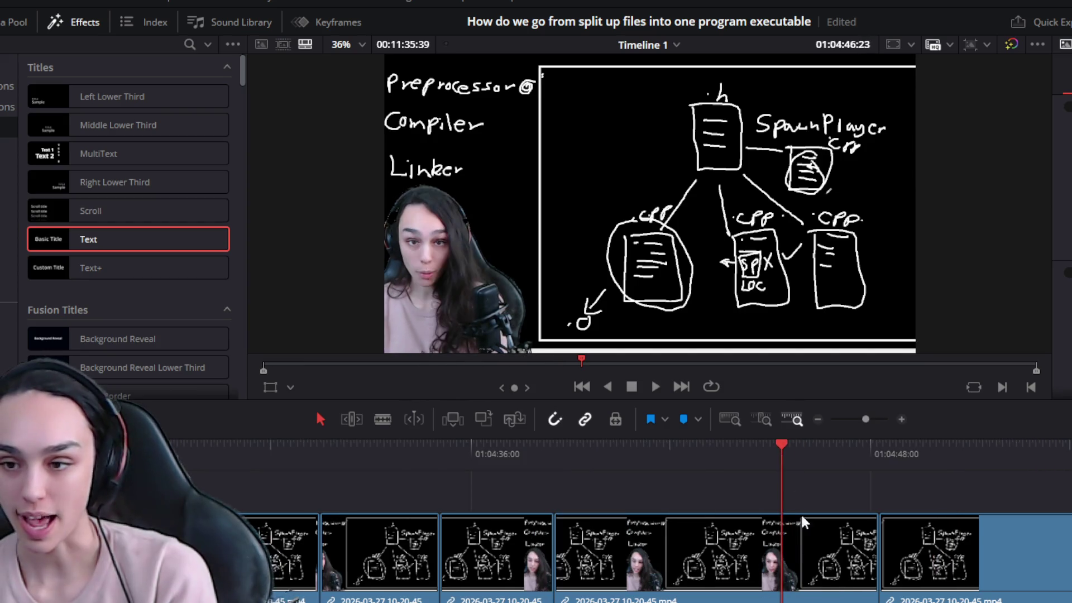
Delete the next clip, trim the following clip's start later by 00:31, and close the gap
click(812, 567)
key(Delete)
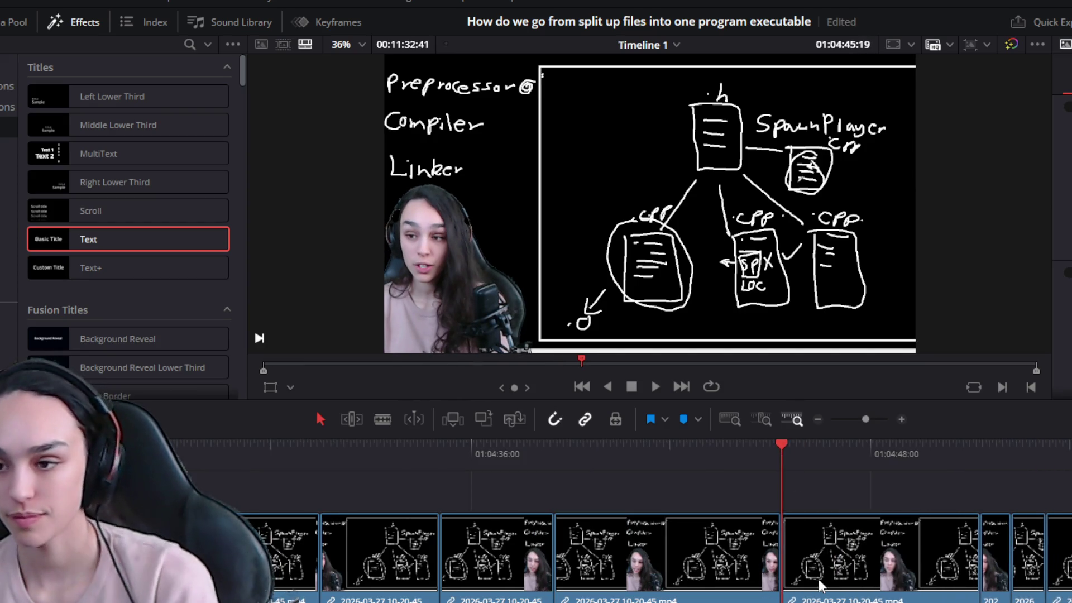
key(space)
click(813, 454)
drag(813, 458, 797, 447)
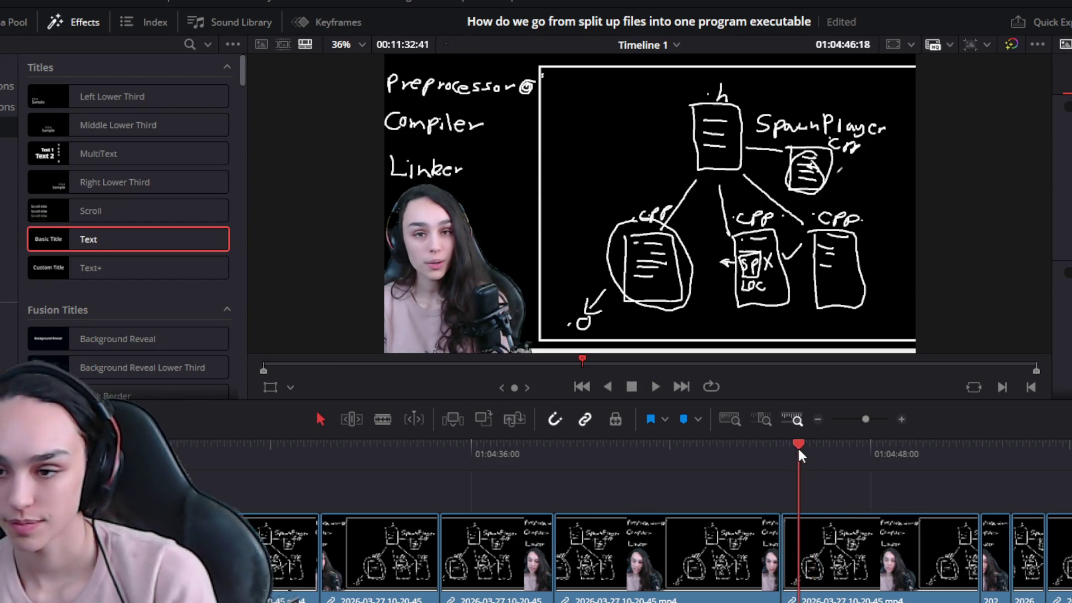
mouse_move(787, 597)
mouse_down()
mouse_move(806, 596)
mouse_move(793, 598)
mouse_up()
key(Delete)
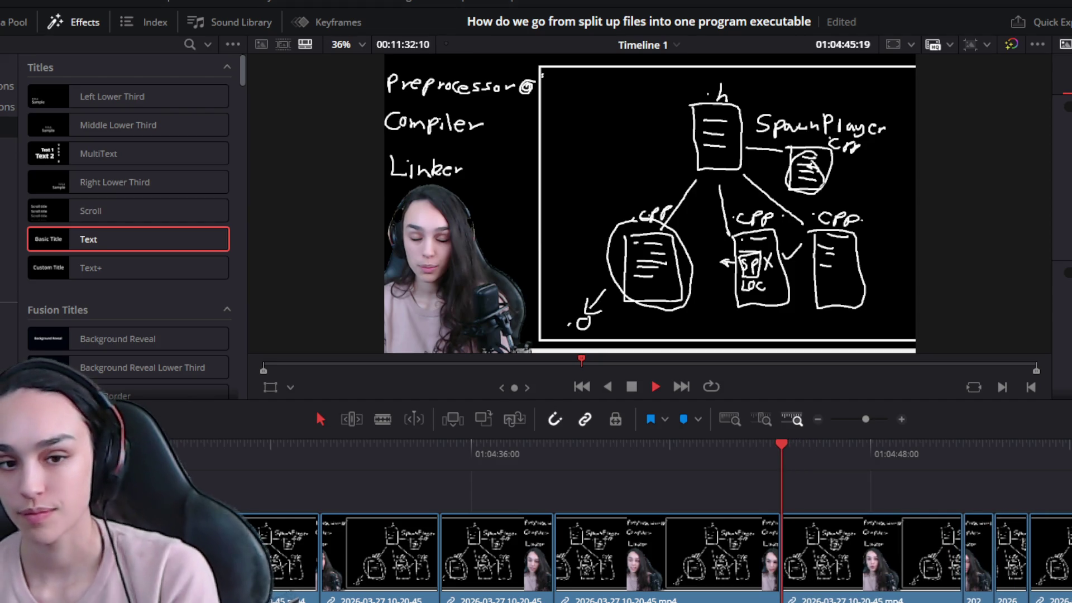
Ripple-delete the dead clip near 01:04:46 after reviewing it
click(863, 554)
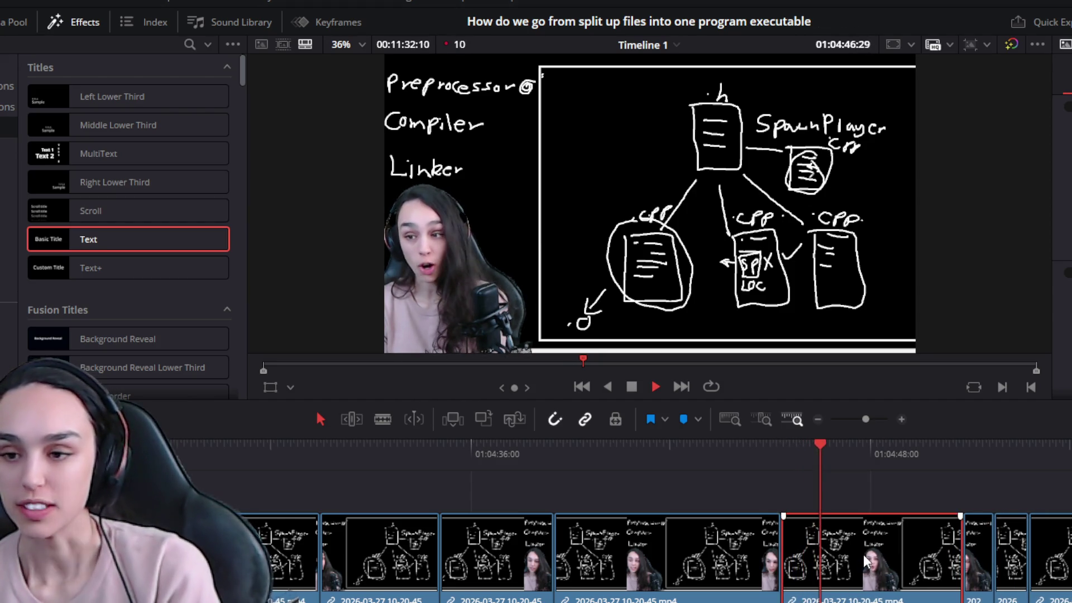
key(space)
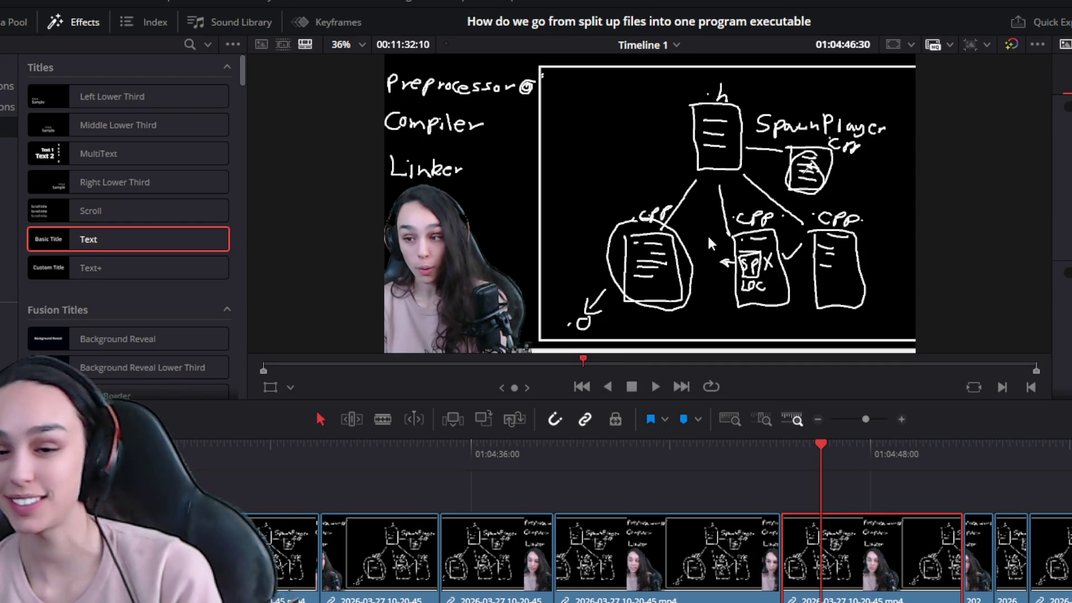
key(space)
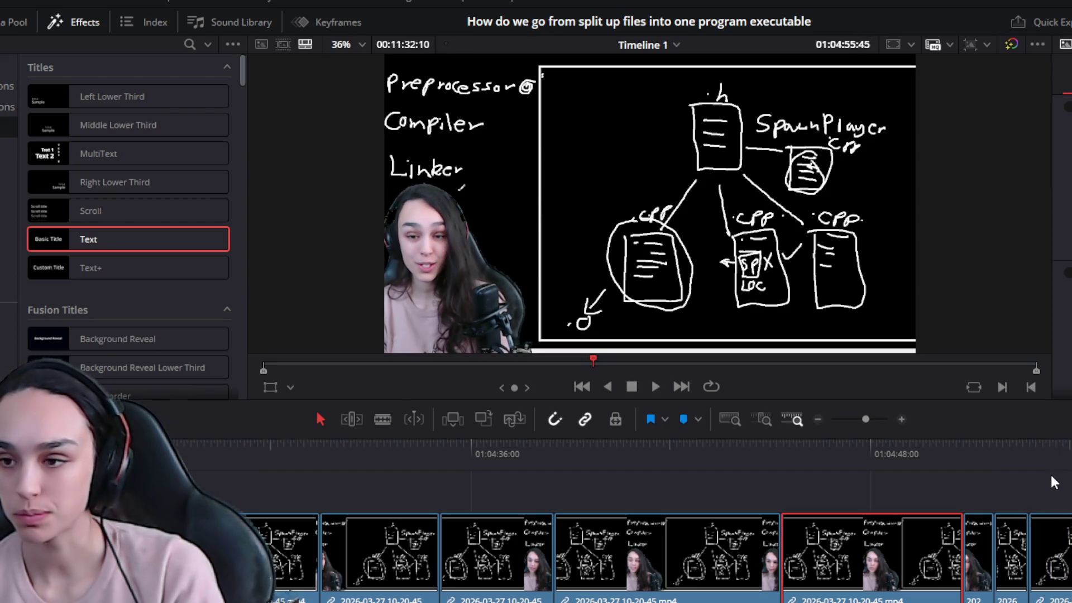
key(Delete)
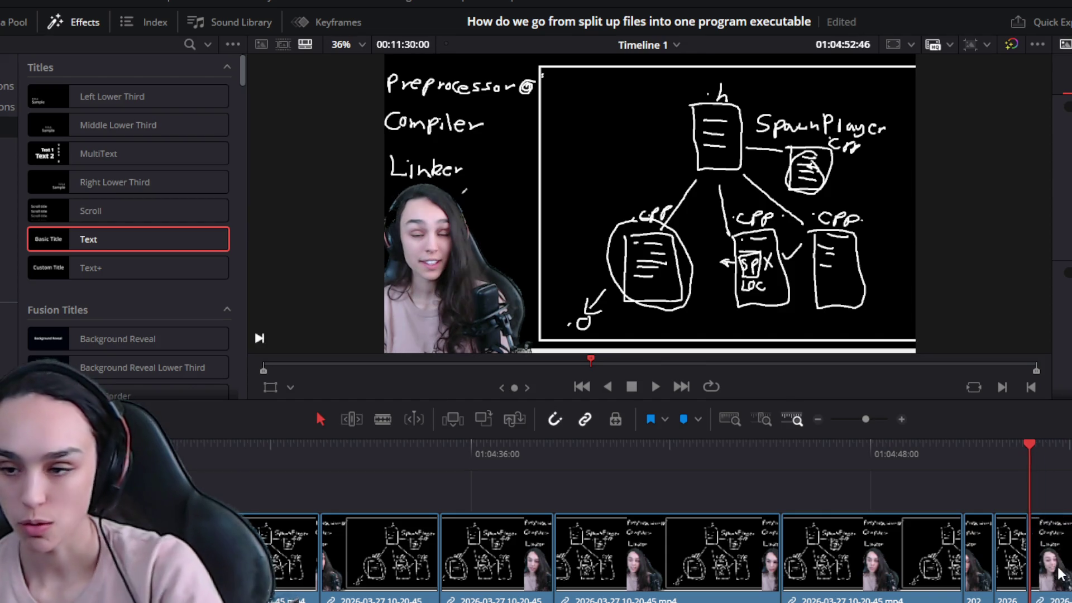
key(space)
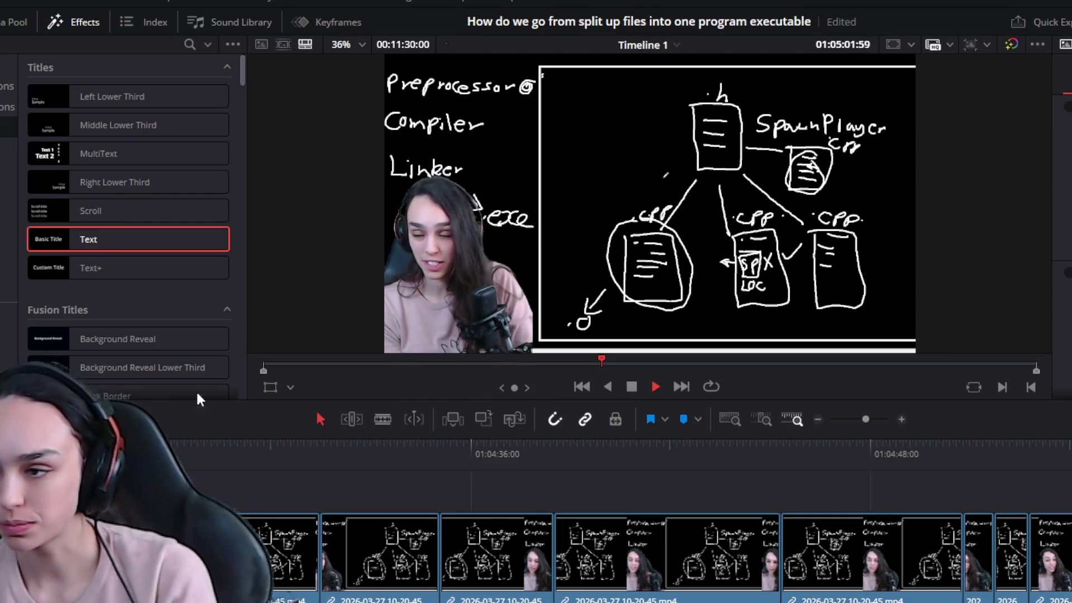
Delete the short dead clip near 01:05:14 and its empty gap, then replay from 01:05:16
scroll(549, 467, down, 2)
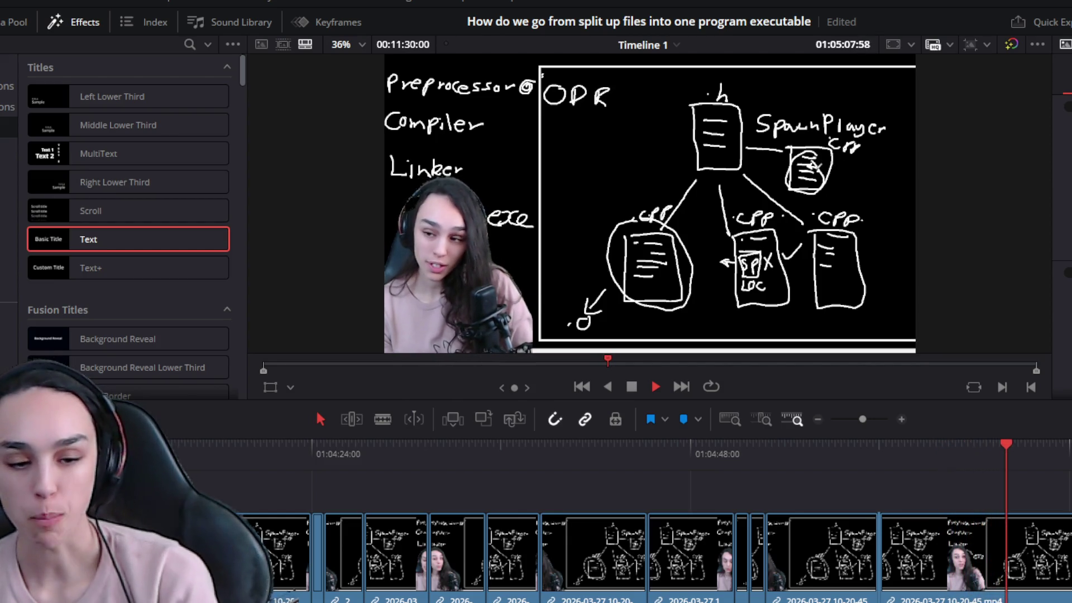
key(space)
key(space)
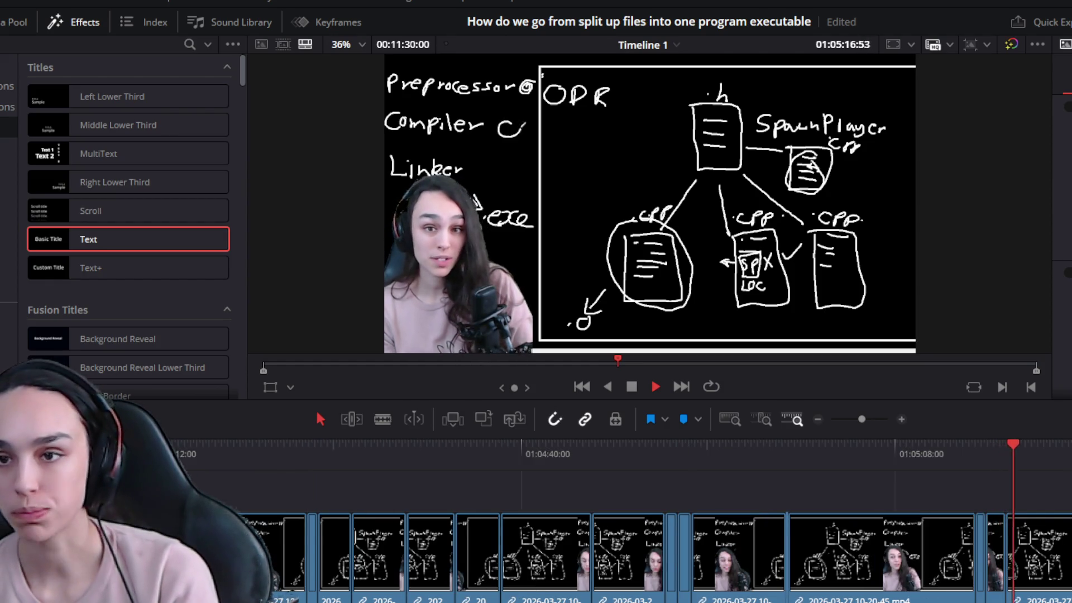
key(space)
click(975, 450)
click(997, 555)
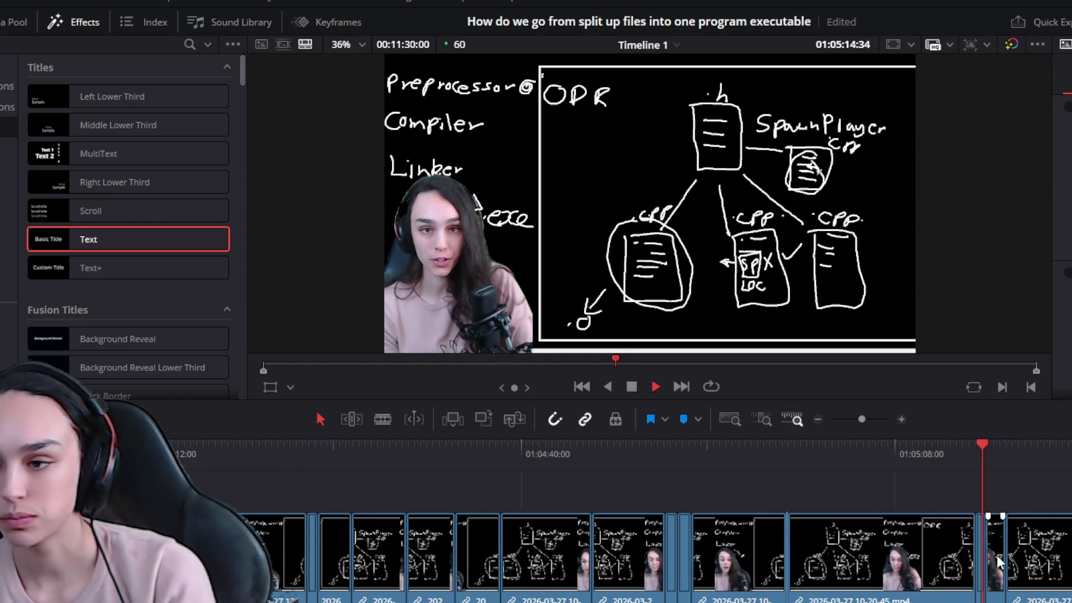
key(Delete)
click(994, 567)
key(Delete)
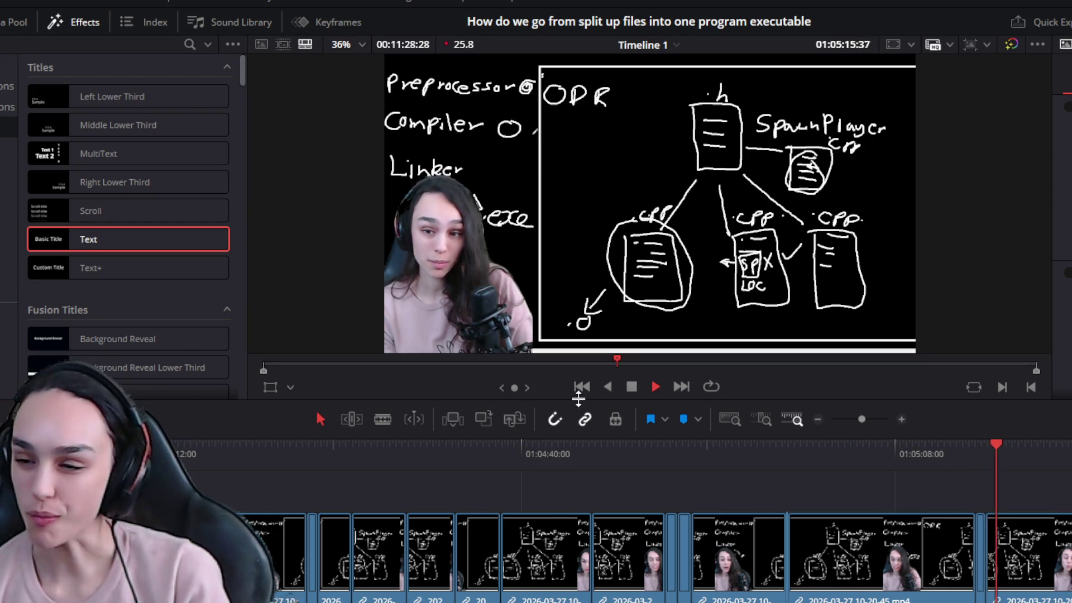
key(space)
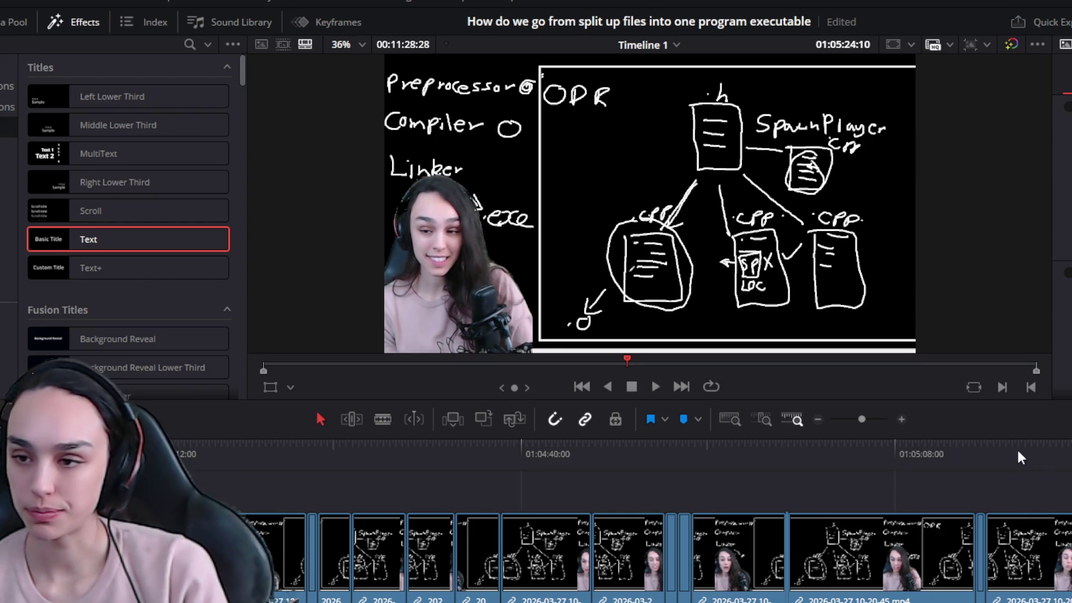
click(1002, 446)
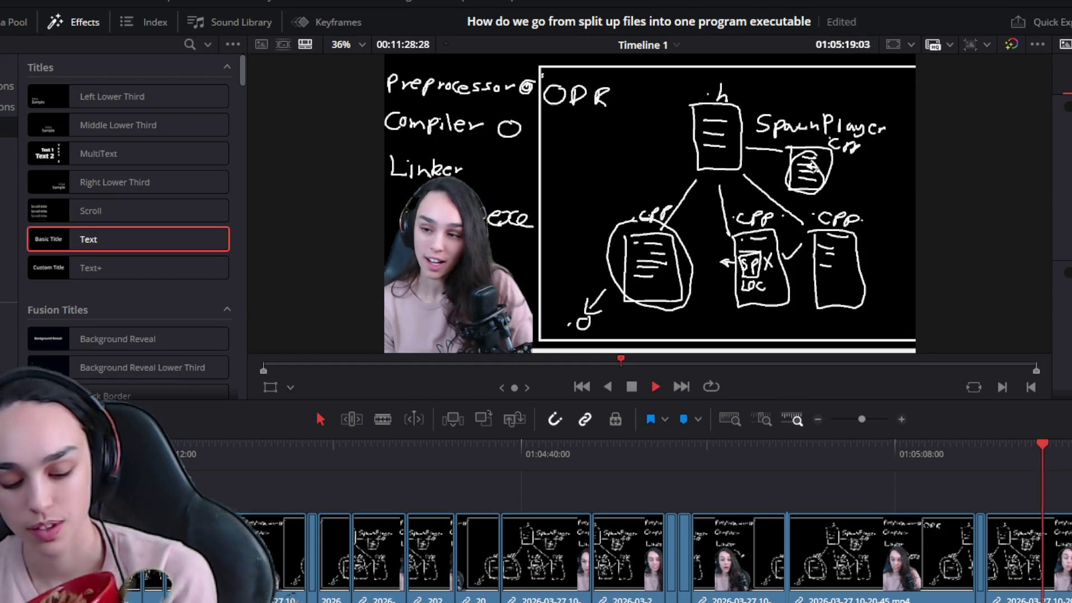
key(space)
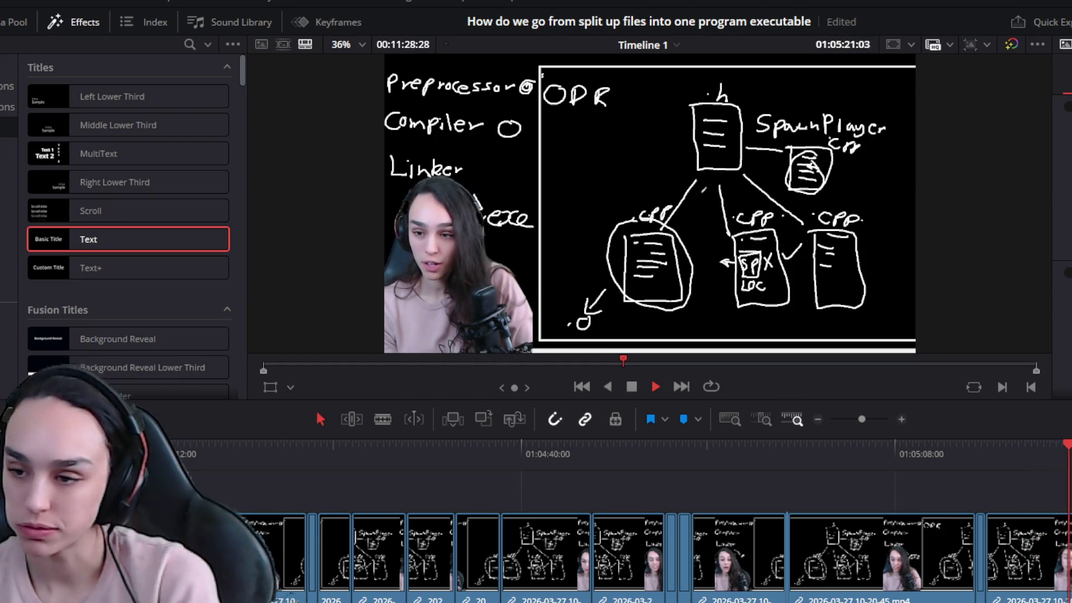
key(ctrl+equal)
key(ctrl+equal)
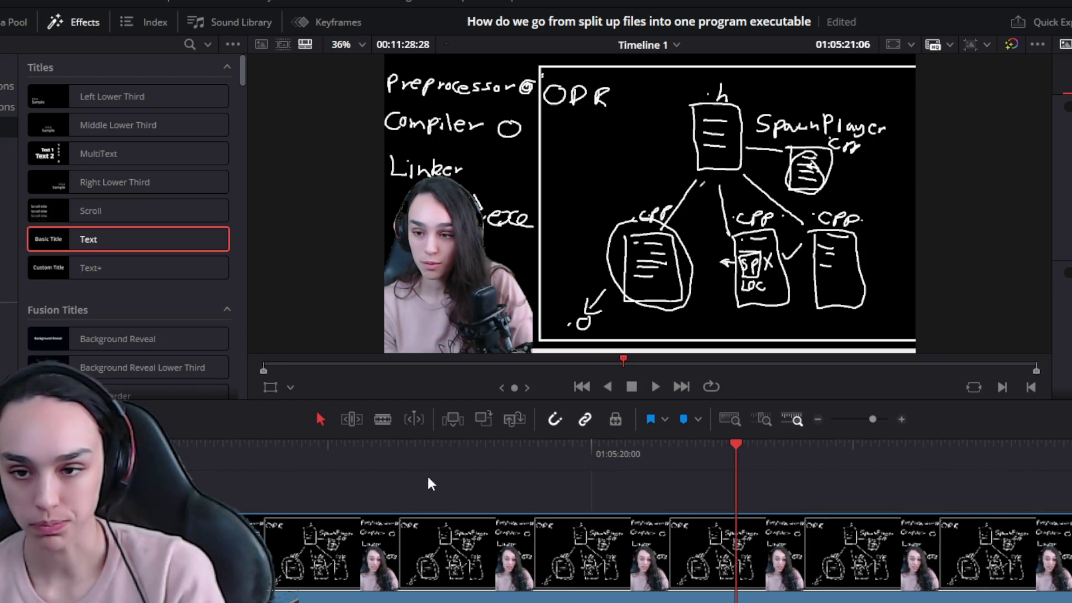
Split the clip around 01:05:16, delete its unwanted left piece and close the gap
click(333, 461)
key(space)
mouse_move(366, 454)
mouse_down()
mouse_move(212, 454)
mouse_move(575, 457)
mouse_move(553, 452)
mouse_move(628, 442)
mouse_move(546, 453)
mouse_up()
key(ctrl+b)
click(256, 454)
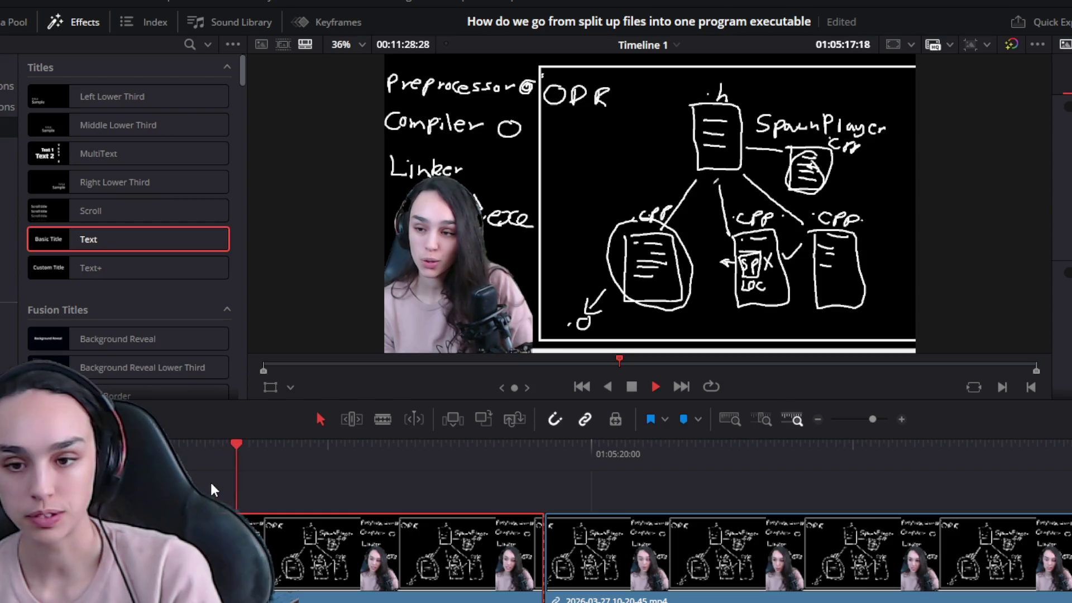
drag(256, 455, 245, 453)
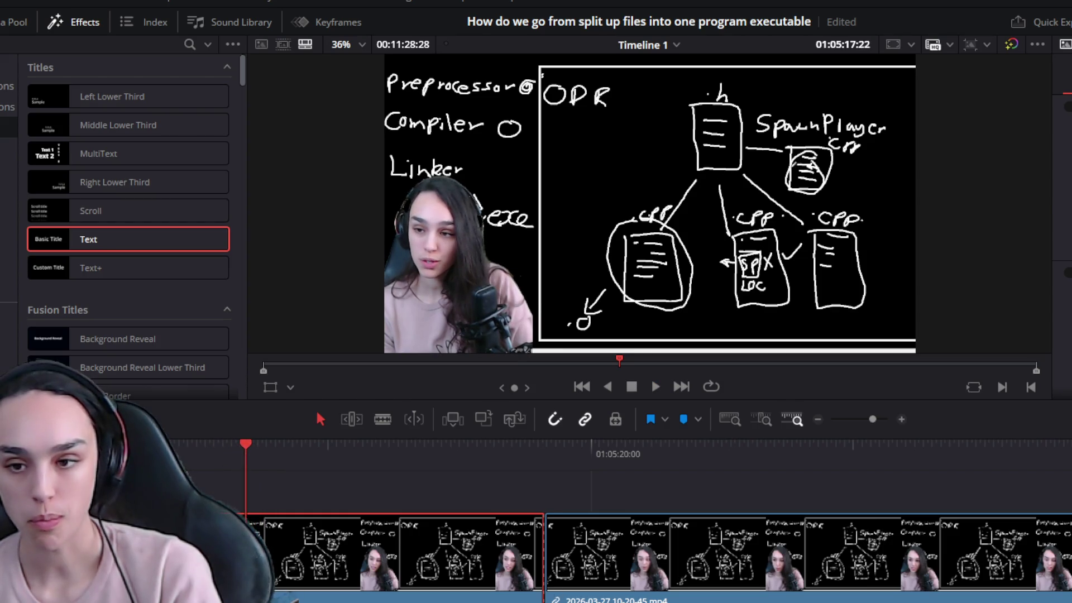
drag(533, 595, 305, 558)
key(Delete)
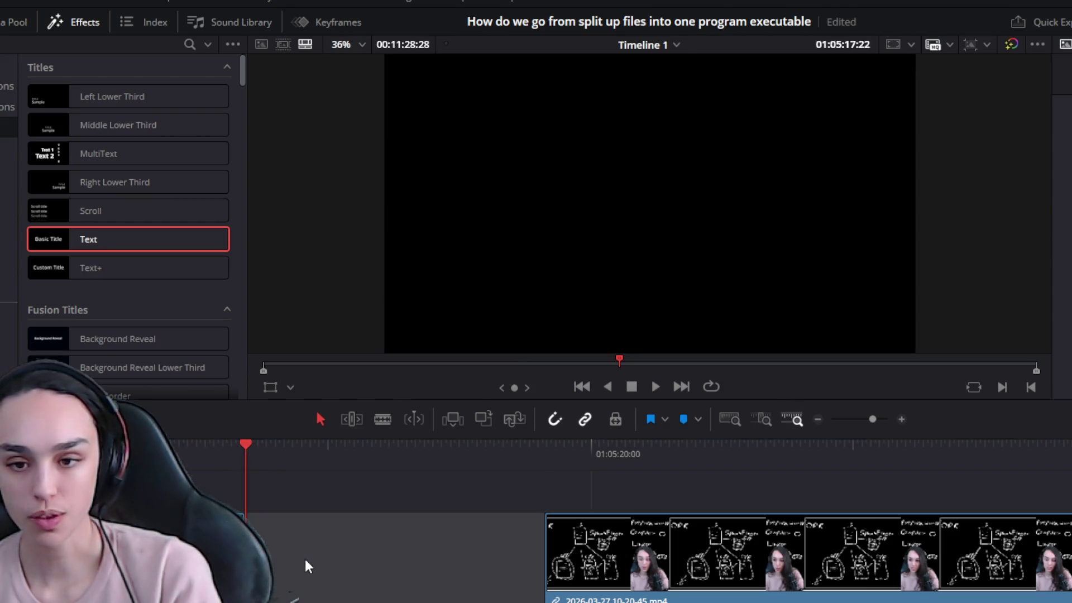
key(Delete)
click(196, 446)
key(space)
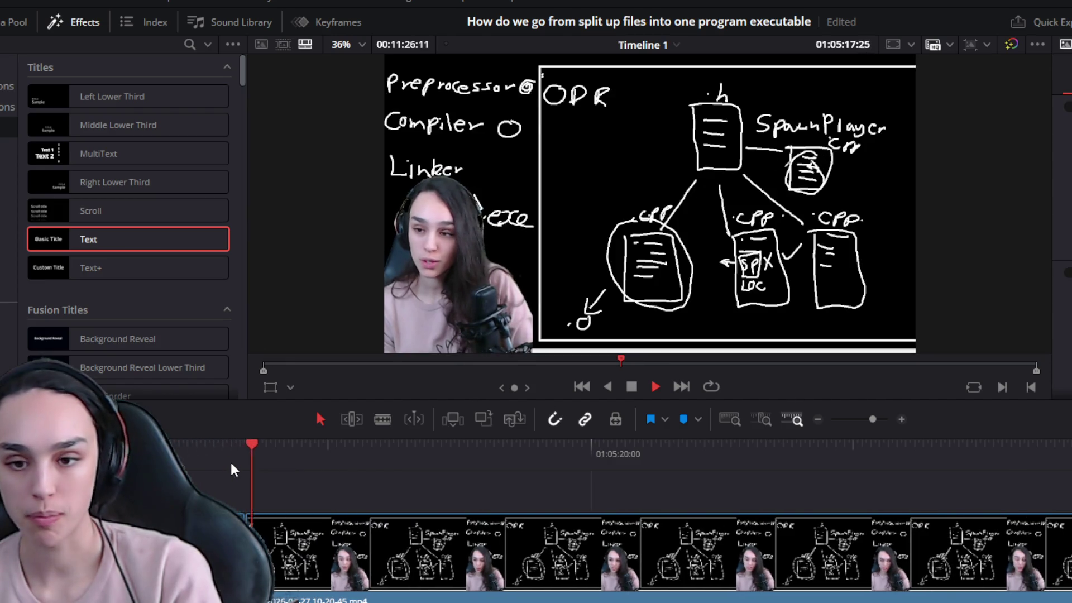
scroll(368, 592, down, 2)
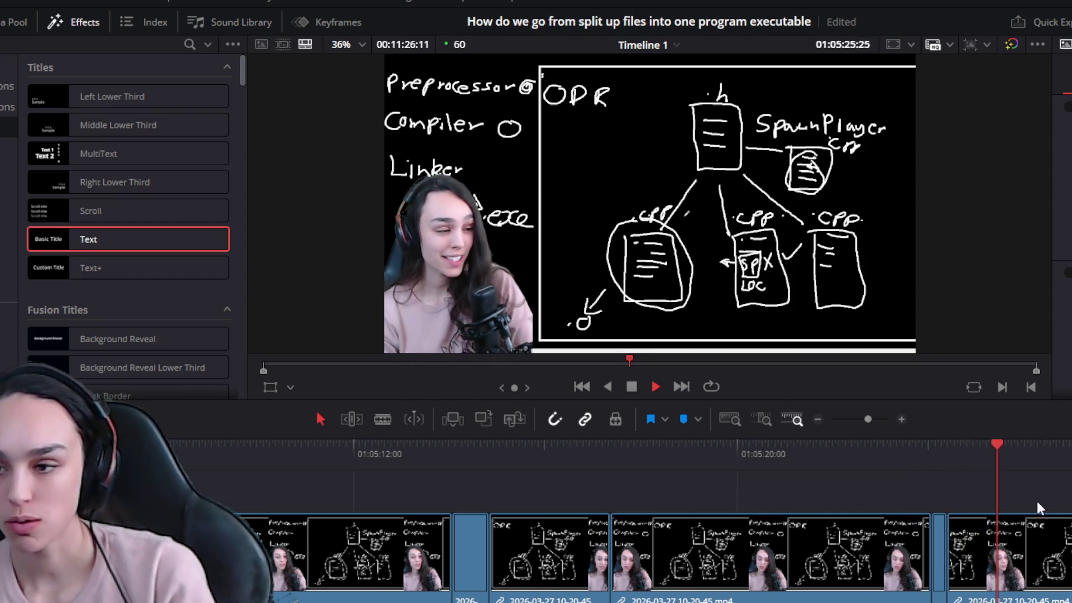
Ripple-delete the short clip at 01:05:24 and play back to check the cut
key(space)
click(946, 449)
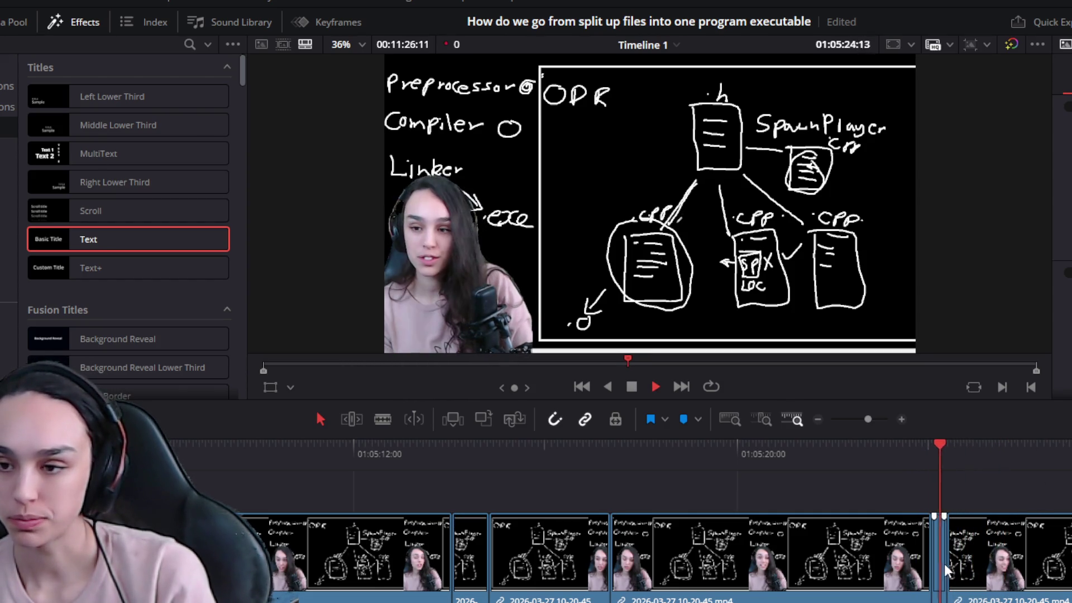
key(Delete)
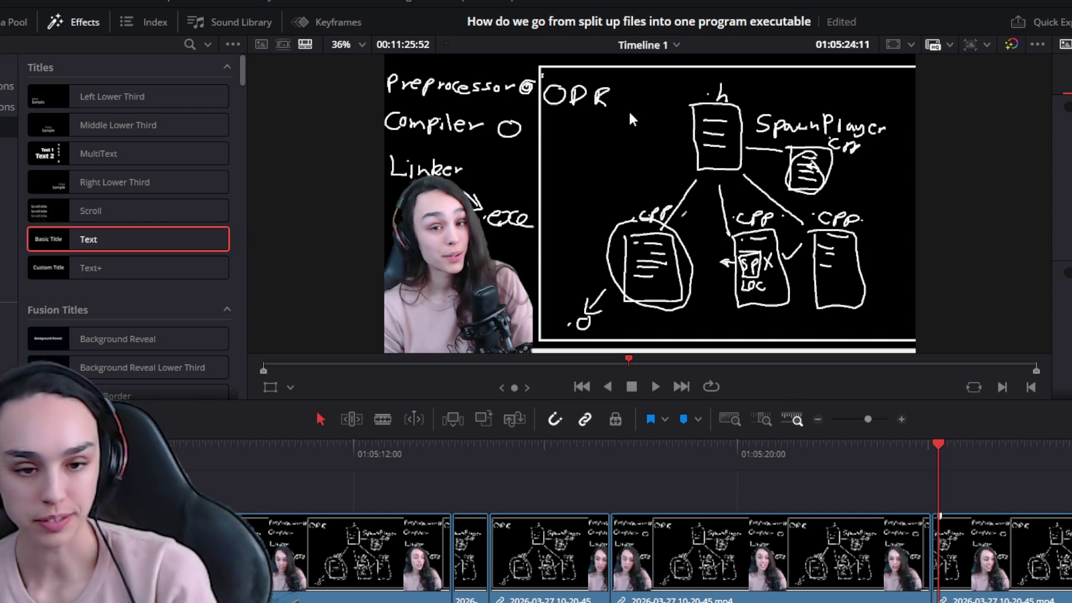
key(space)
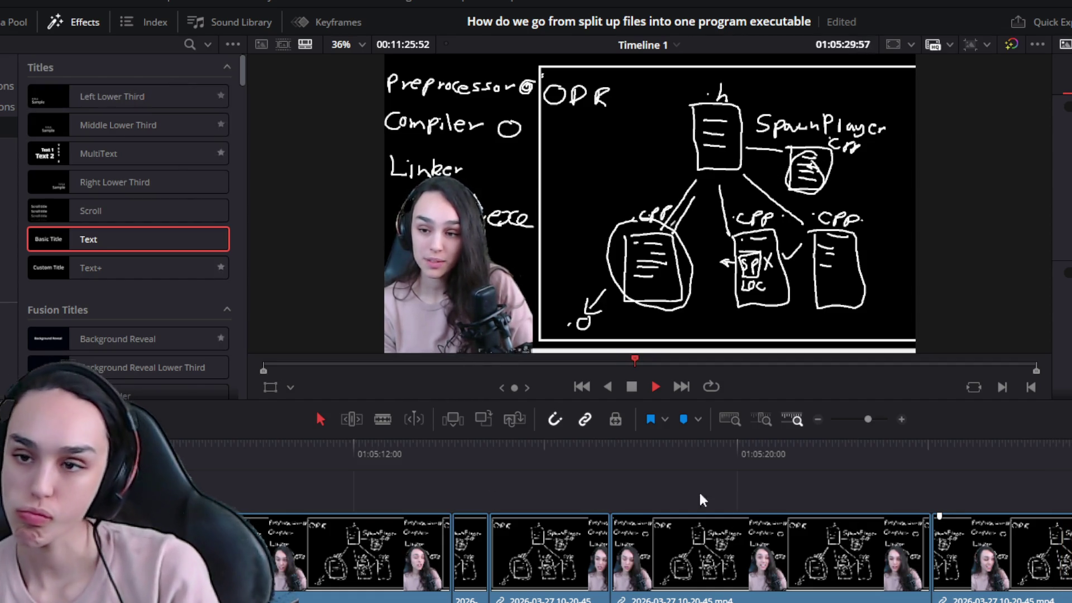
scroll(698, 490, down, 2)
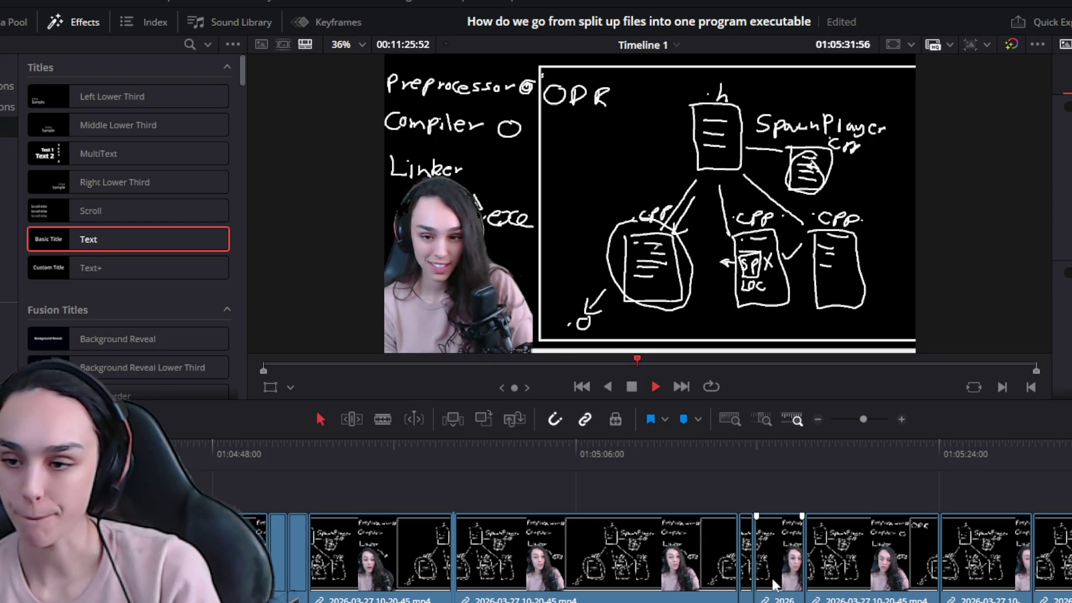
key(space)
Remove the two dead clips near 01:05:24 so later clips close up
click(736, 453)
key(space)
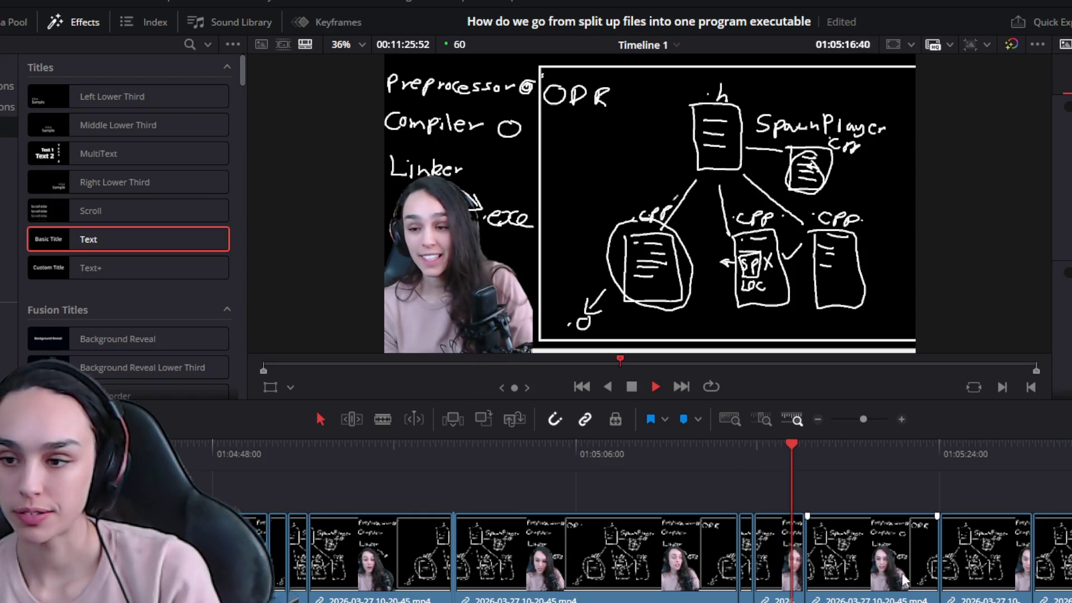
click(940, 455)
key(space)
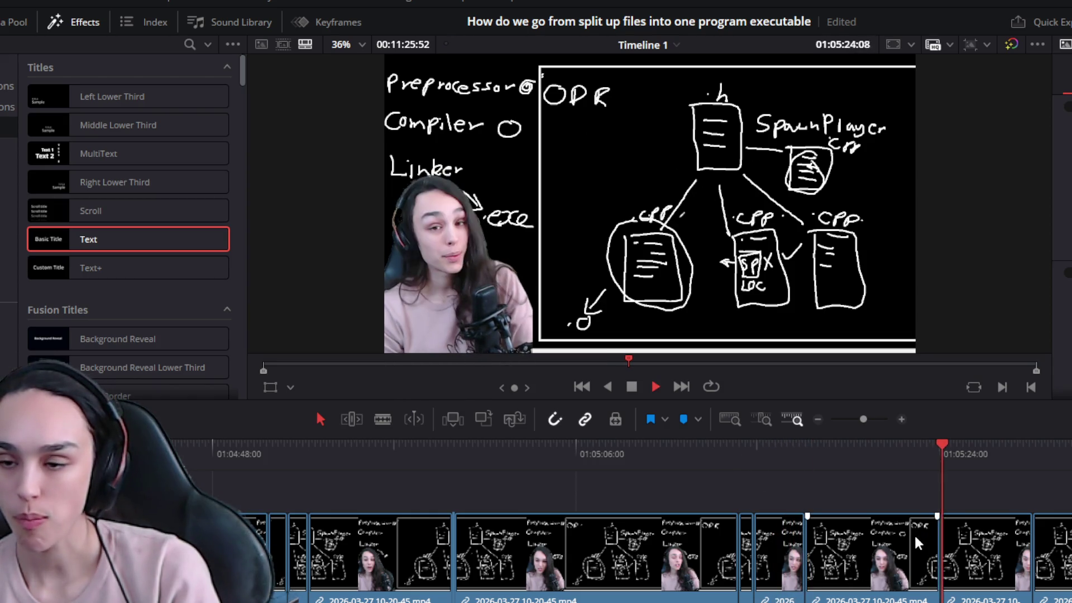
key(space)
click(777, 580)
key(Delete)
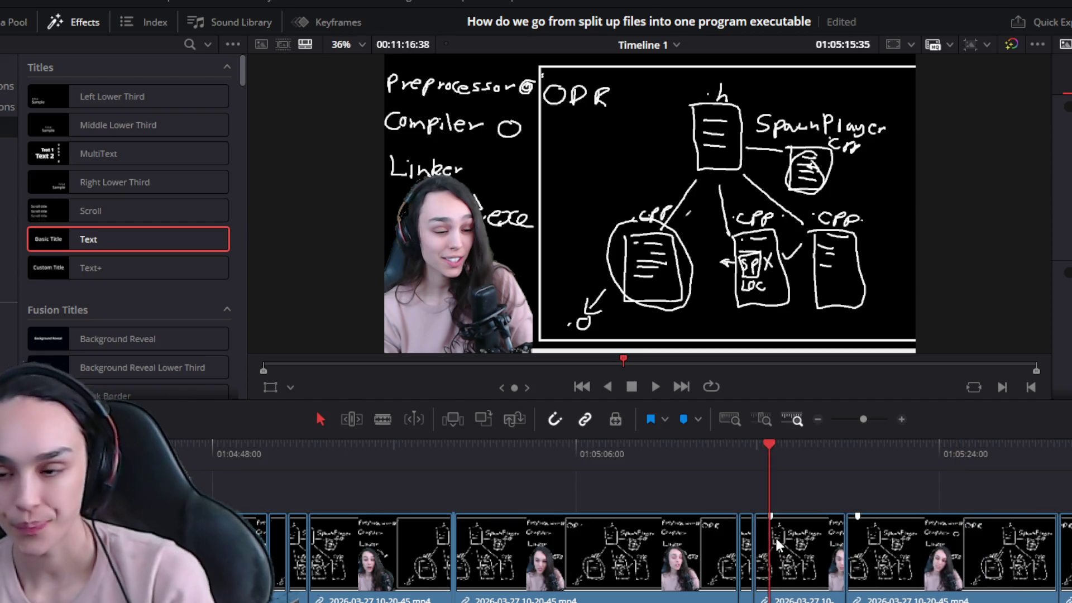
key(space)
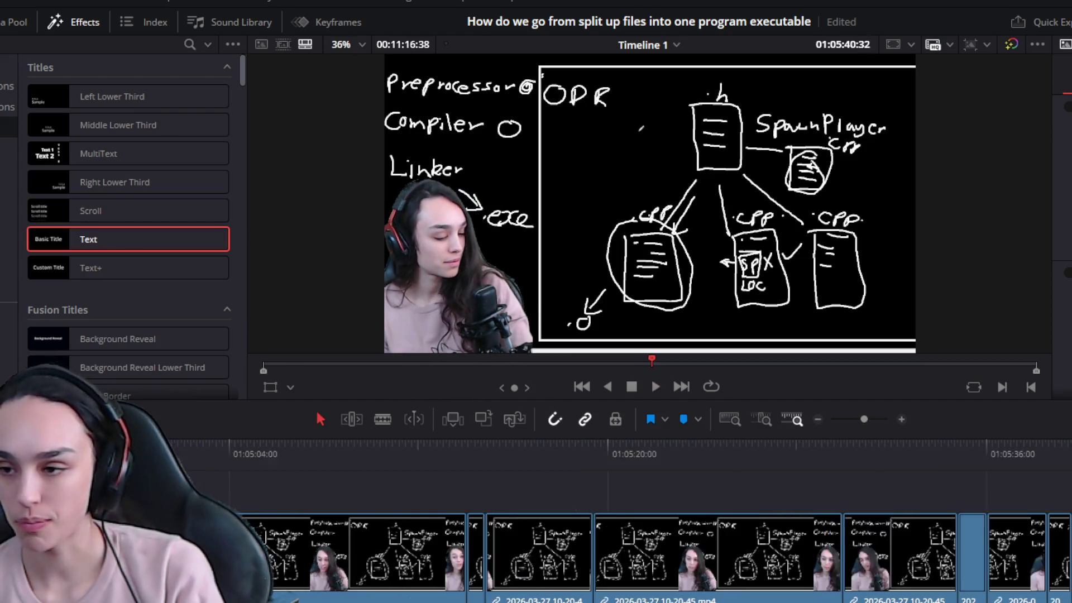
Ripple-delete the four dead clips around 01:05:44 and review the result
key(ctrl+equal)
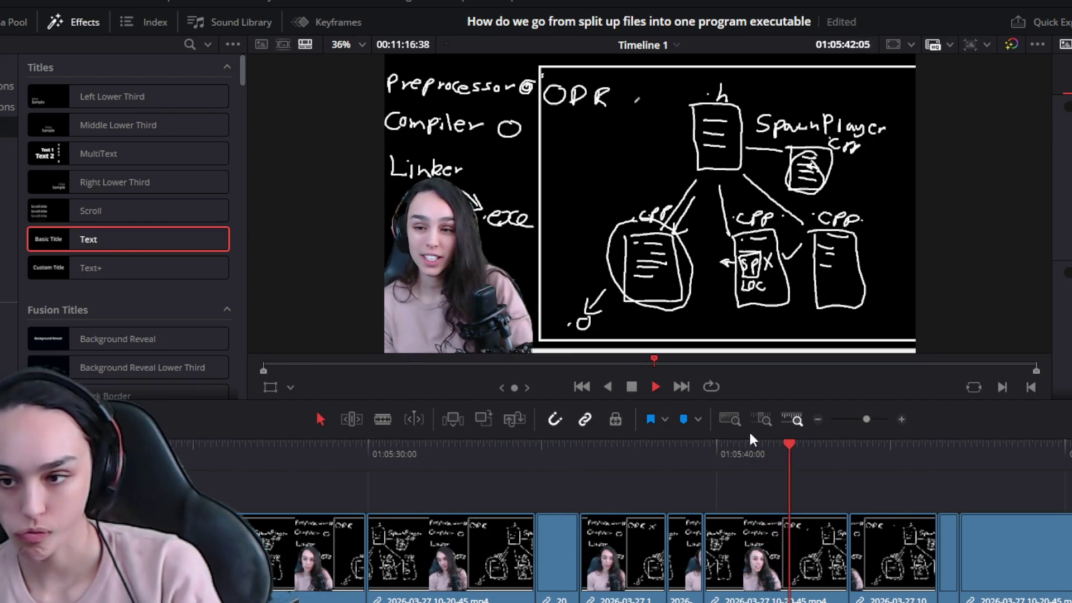
drag(791, 450, 846, 453)
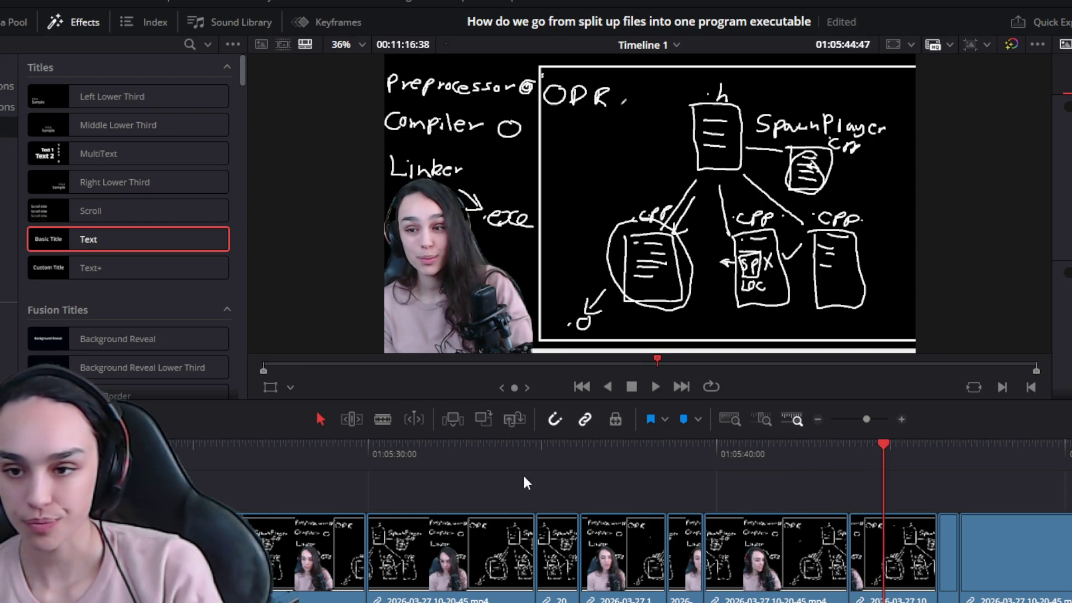
drag(532, 452, 533, 452)
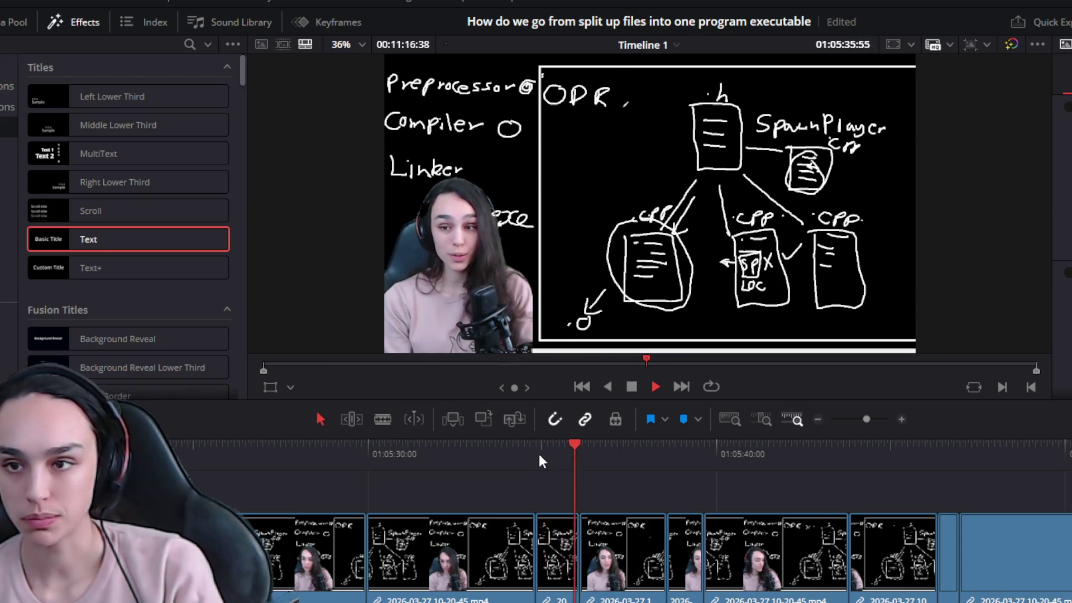
key(space)
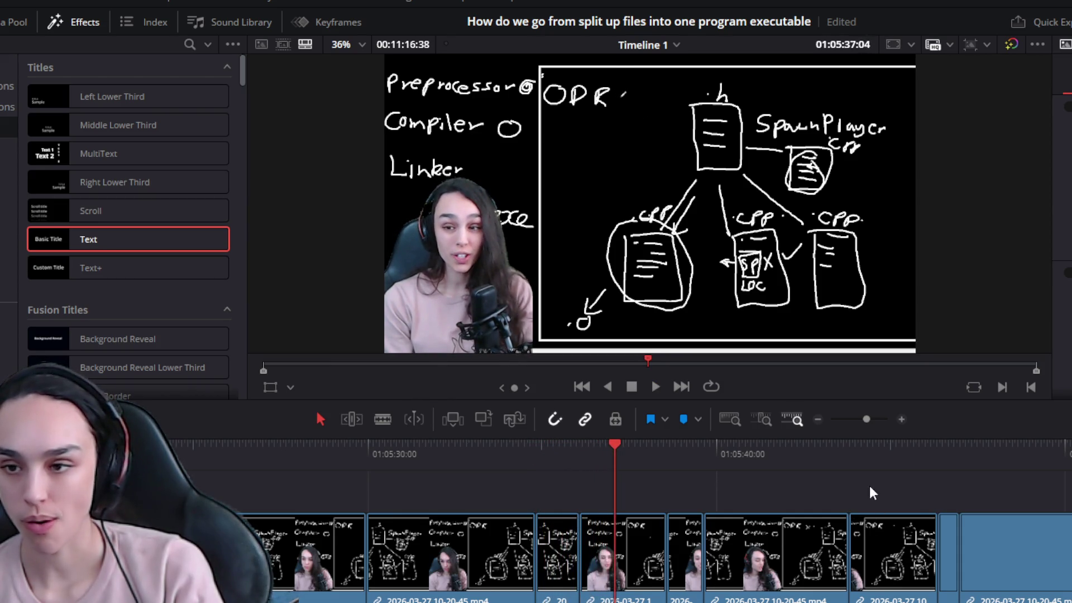
click(851, 467)
click(867, 467)
drag(801, 583, 571, 580)
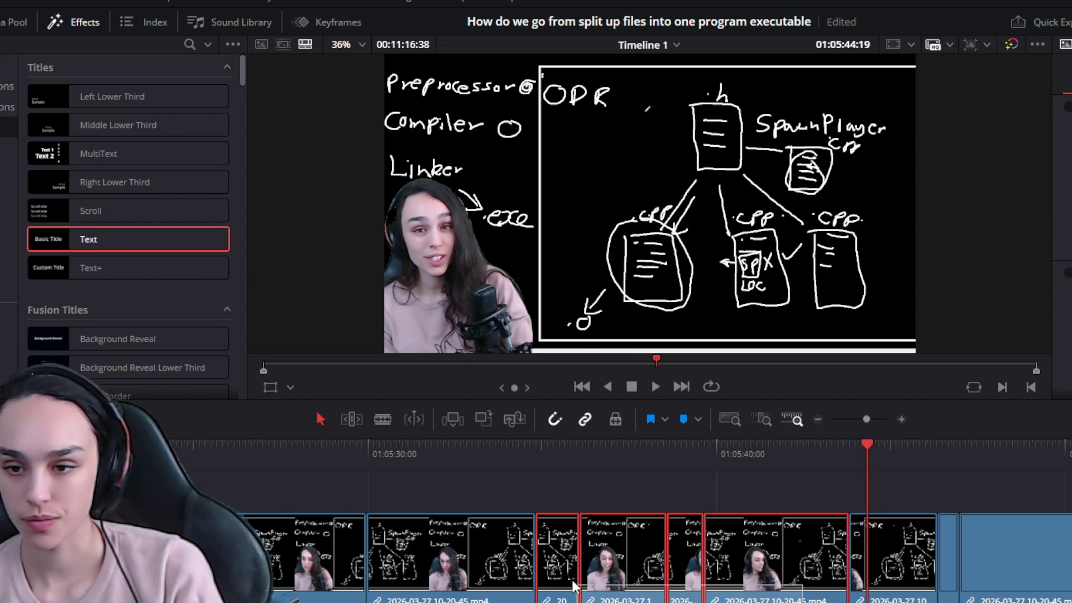
key(Delete)
click(492, 457)
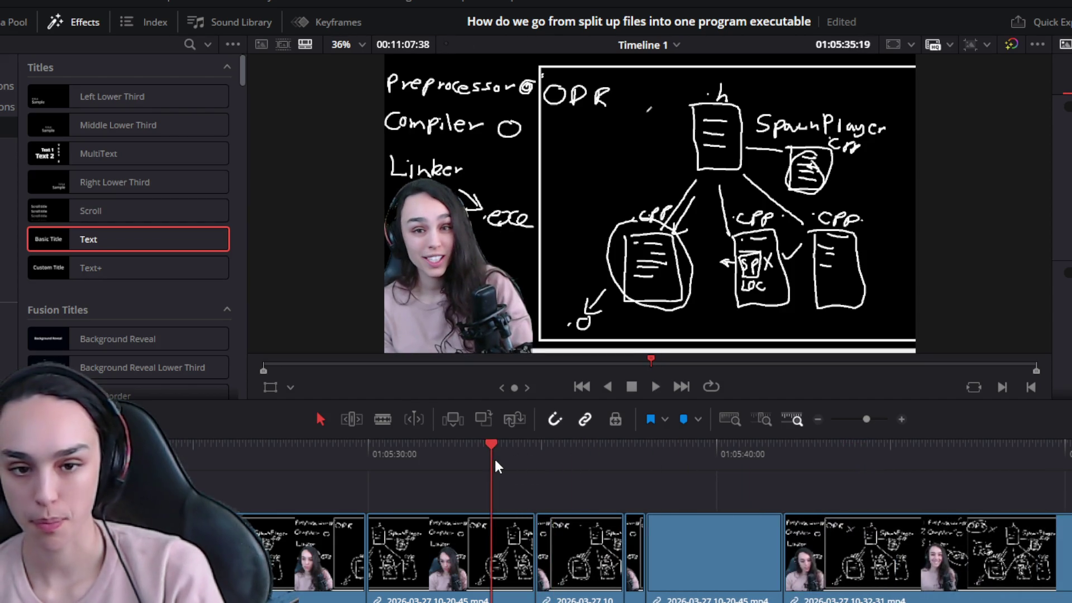
key(space)
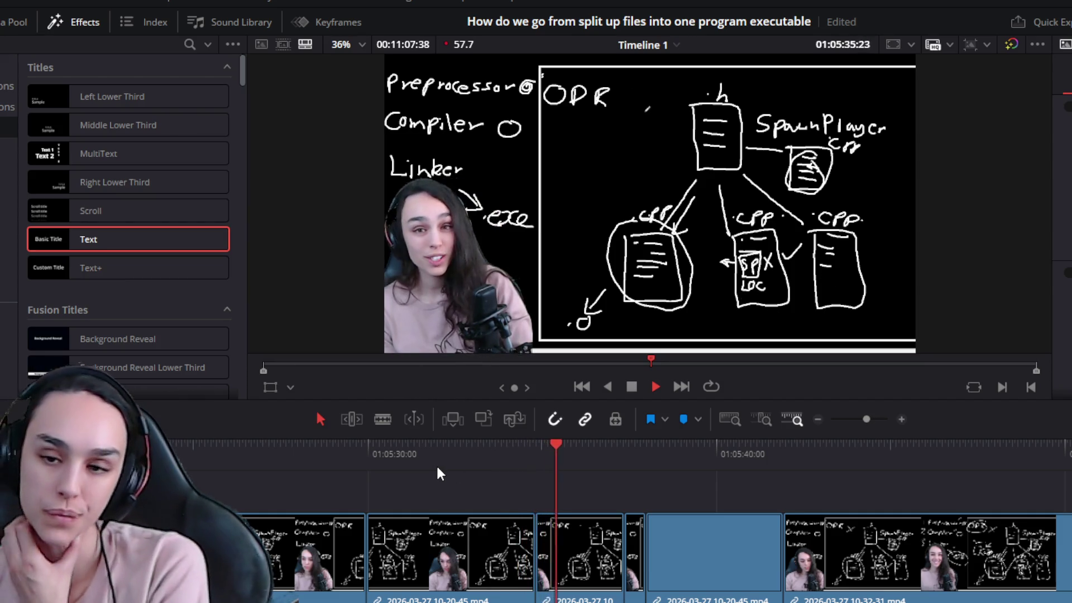
key(space)
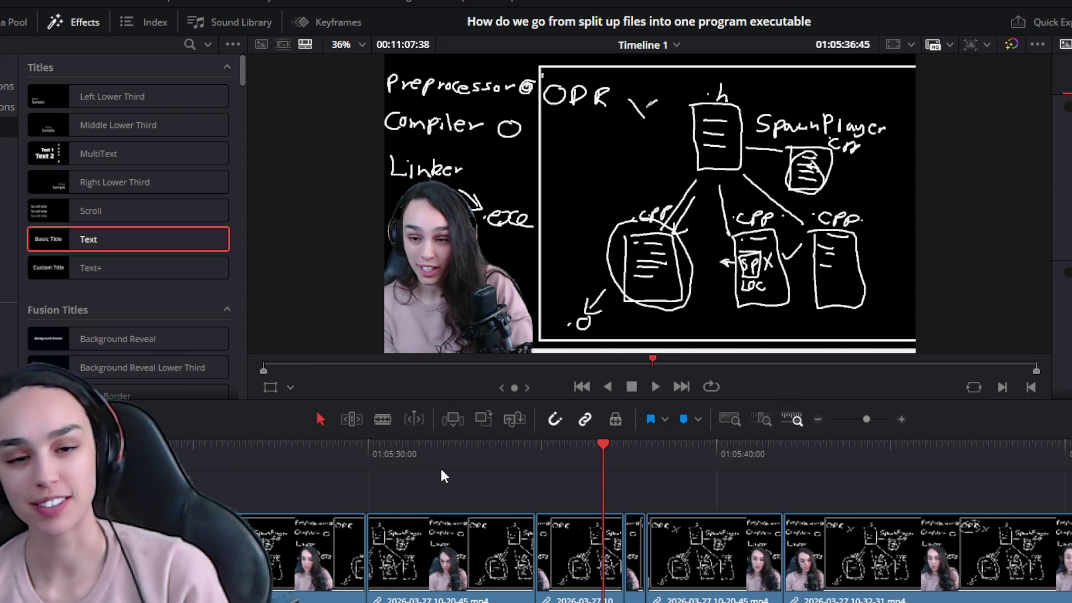
Blade the middle clip at 01:05:40:50 to isolate the next pause
key(space)
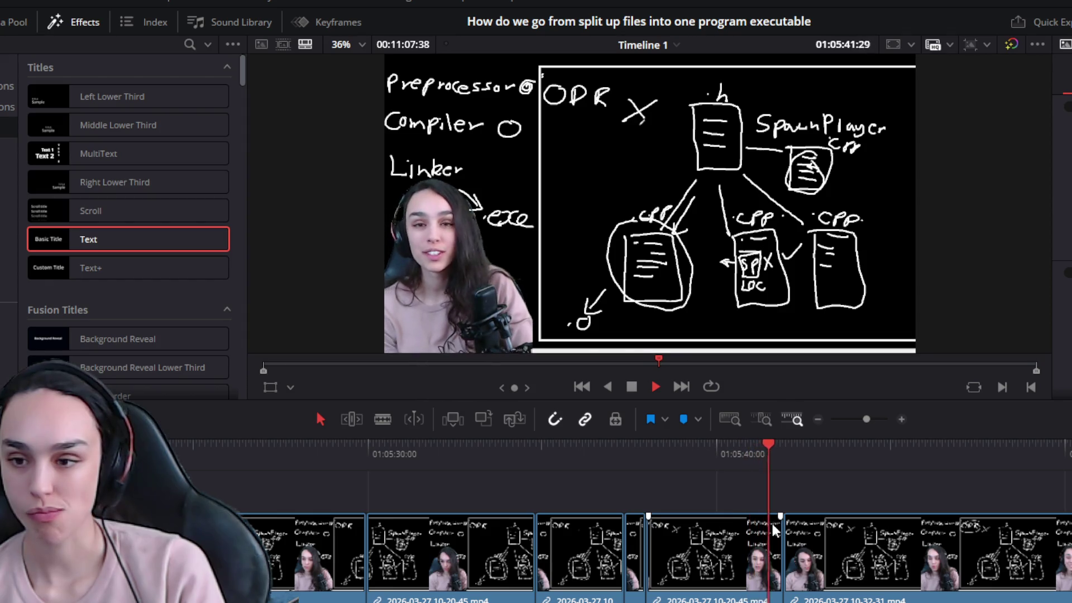
key(space)
scroll(771, 521, up, 3)
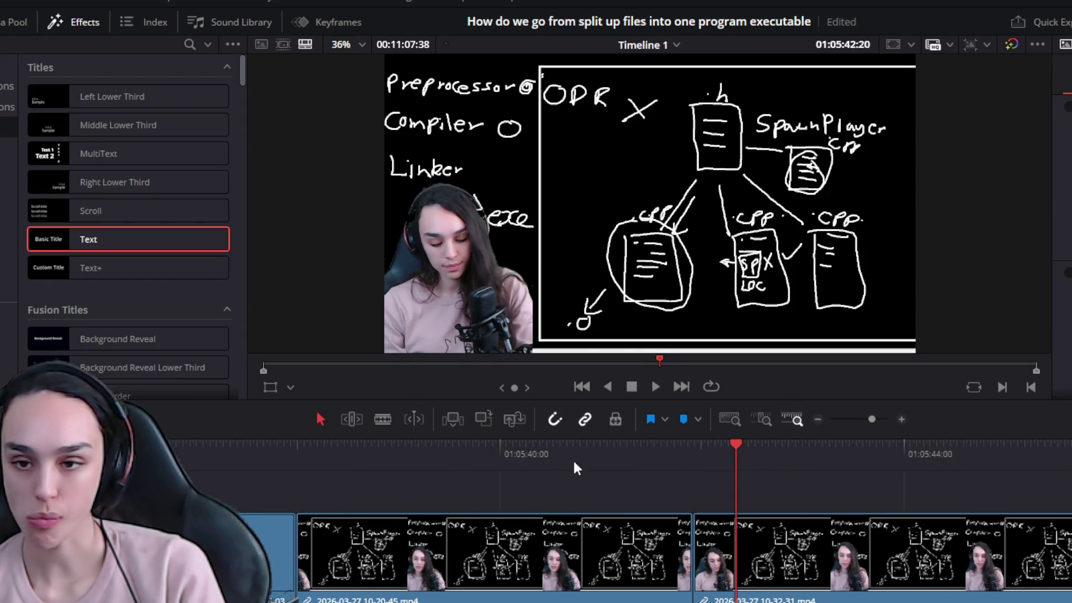
drag(603, 453, 584, 451)
key(space)
click(591, 528)
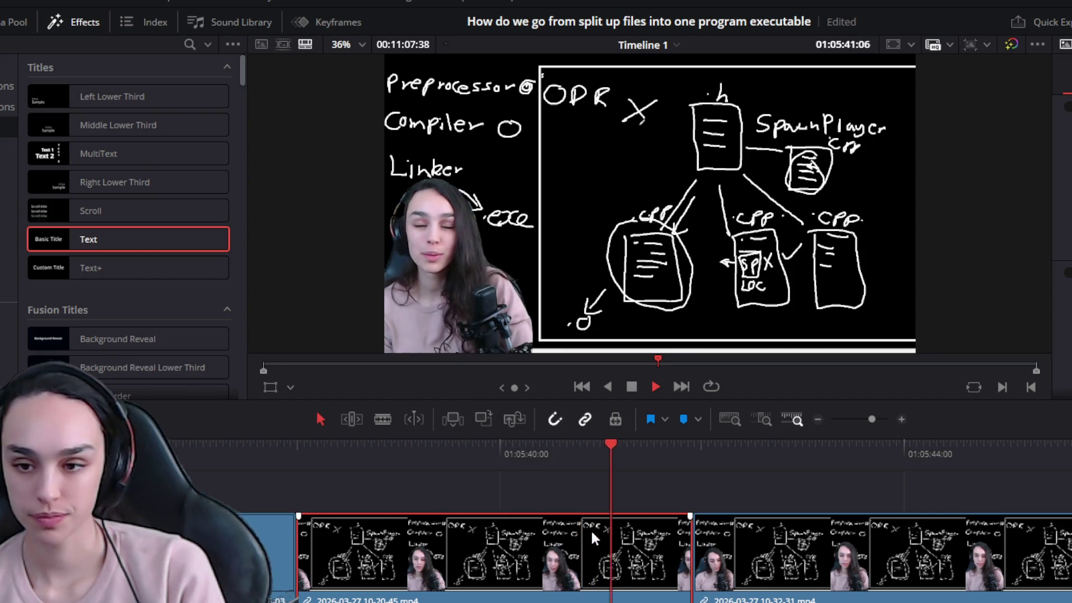
key(space)
click(583, 454)
key(ctrl+b)
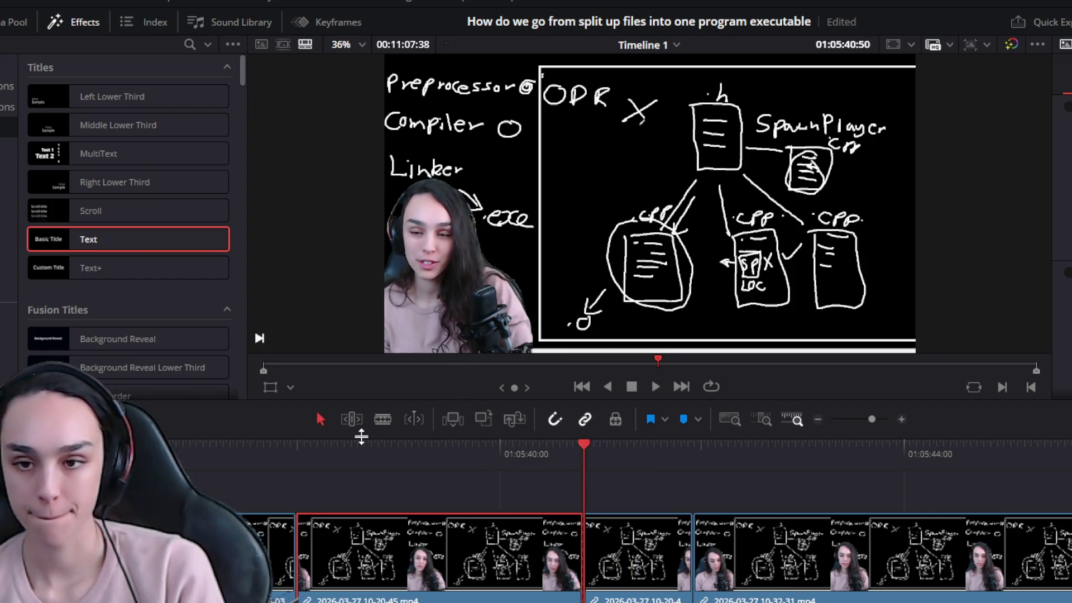
Ripple-delete the unwanted split-off piece and play across the new cut
click(361, 445)
key(space)
click(337, 445)
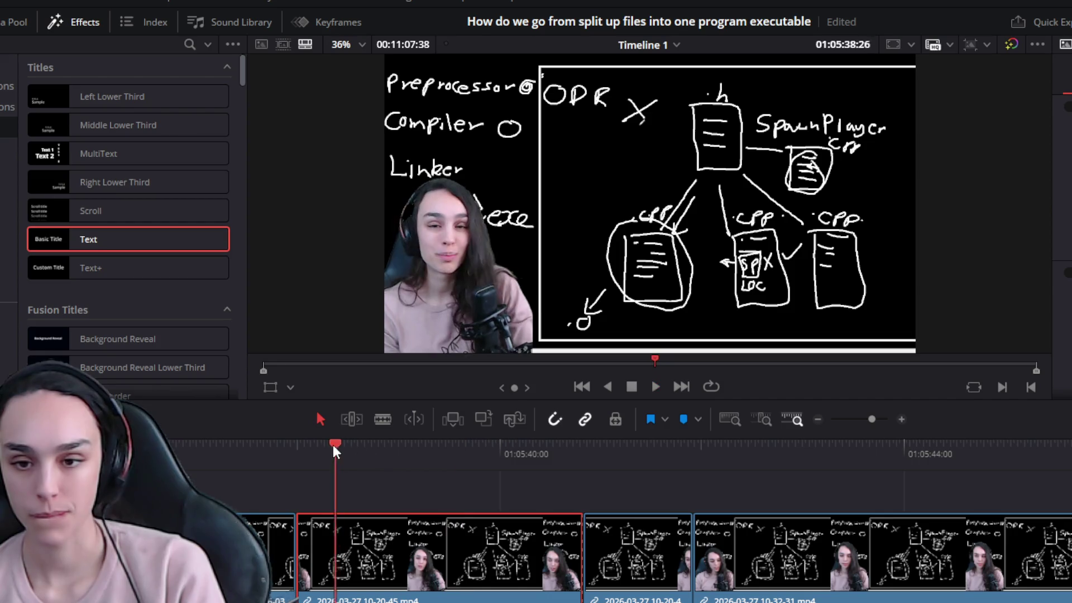
key(space)
key(Delete)
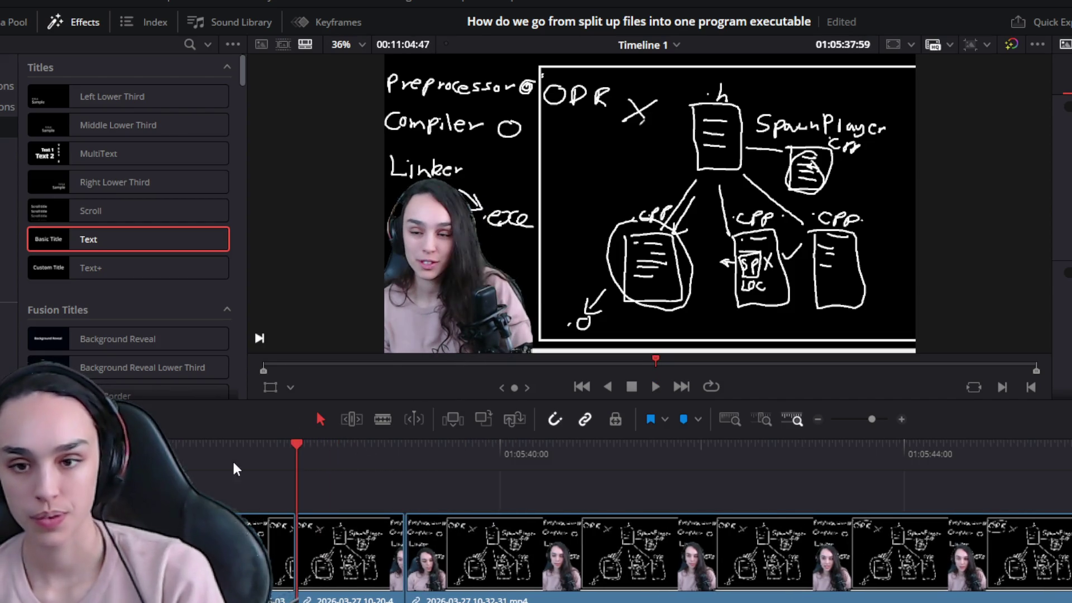
click(242, 456)
key(space)
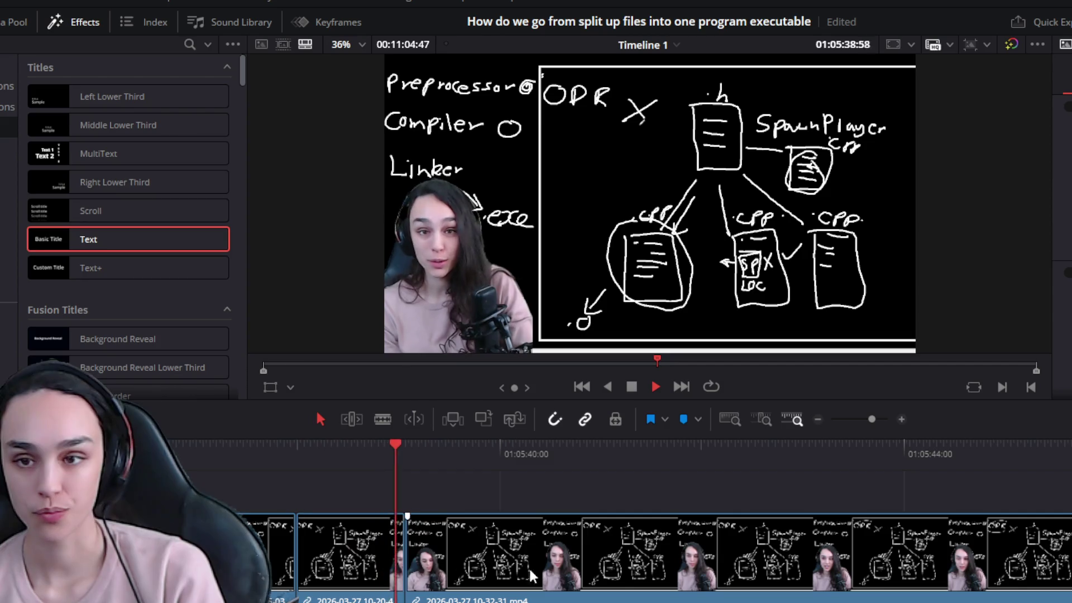
key(space)
Move the playhead further along the timeline to the next section
click(770, 455)
key(space)
click(750, 454)
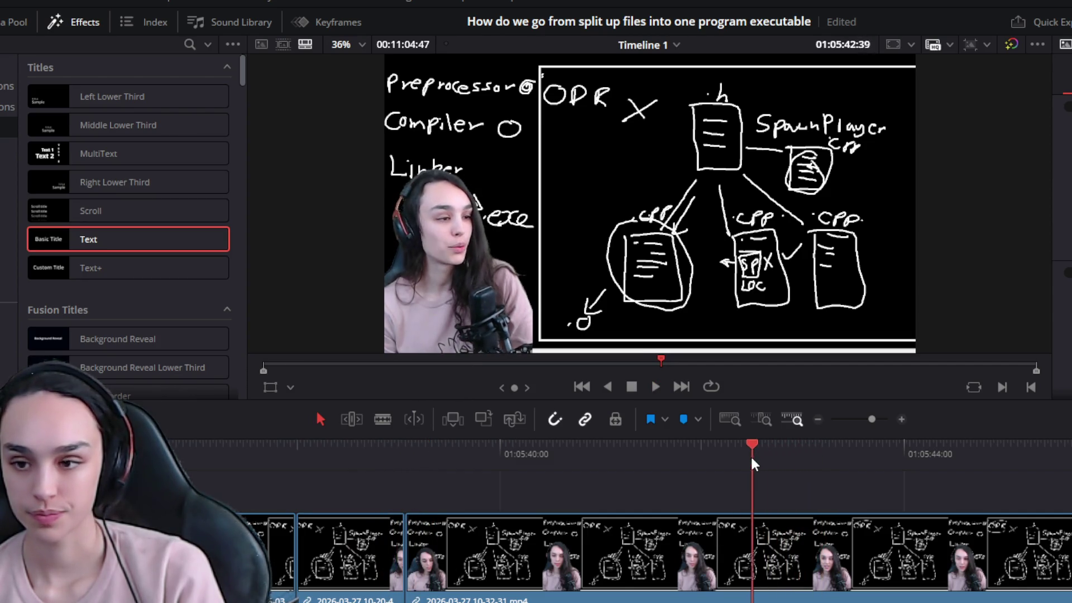
scroll(750, 453, down, 5)
scroll(750, 453, down, 2)
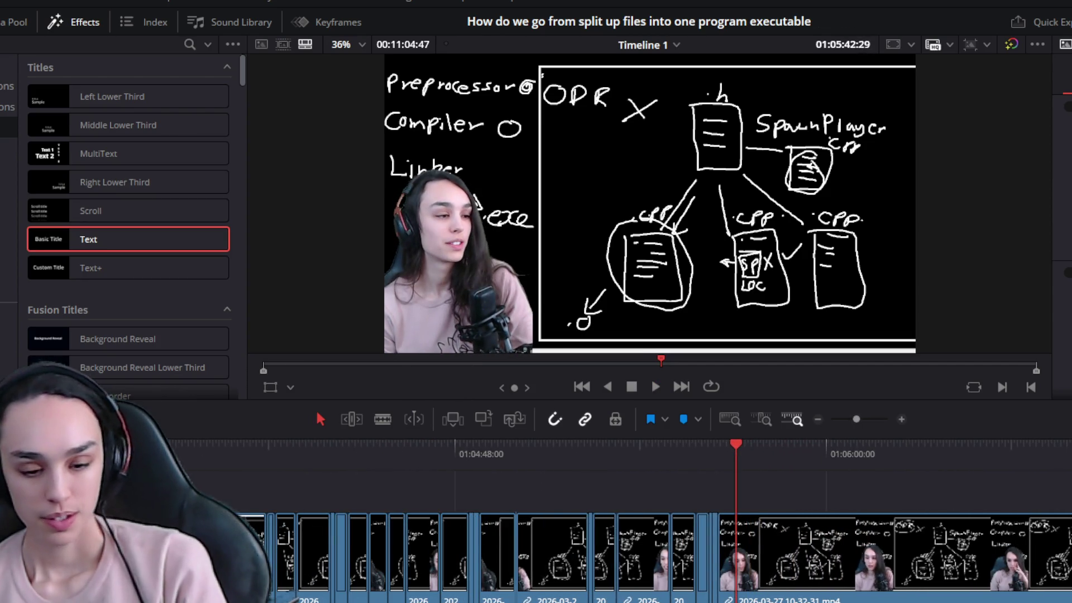
Delete the unused trailing clip at the end of the timeline
click(748, 547)
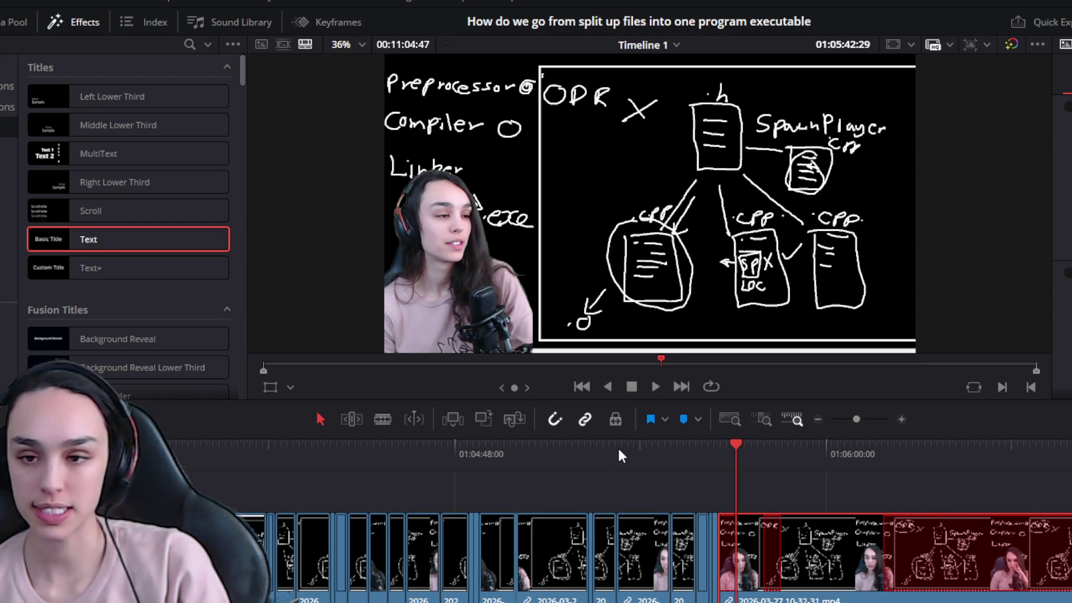
key(Delete)
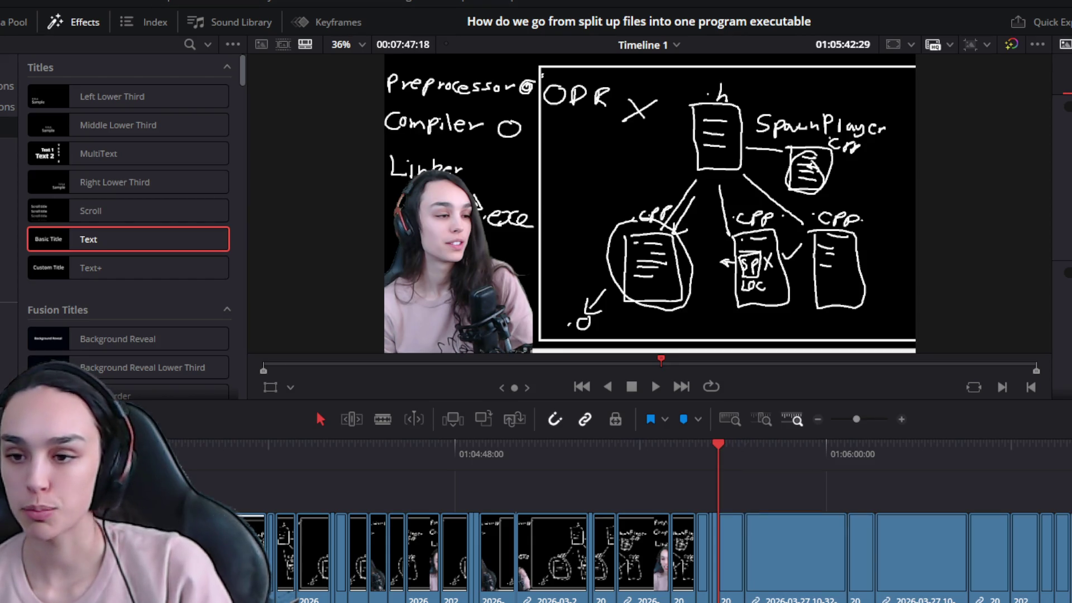
key(ctrl+equal)
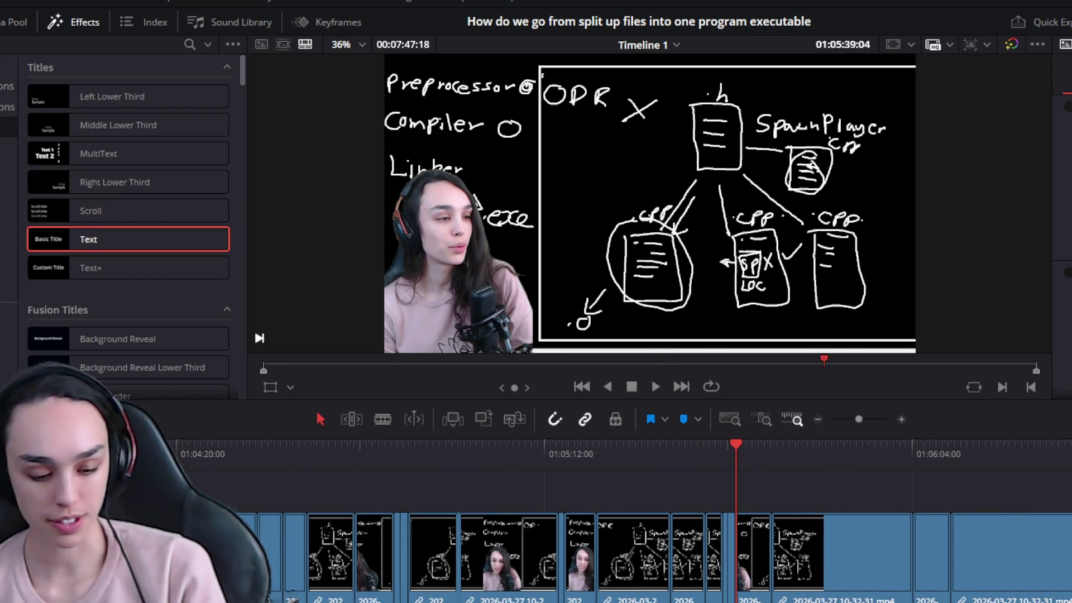
key(ctrl+equal)
key(space)
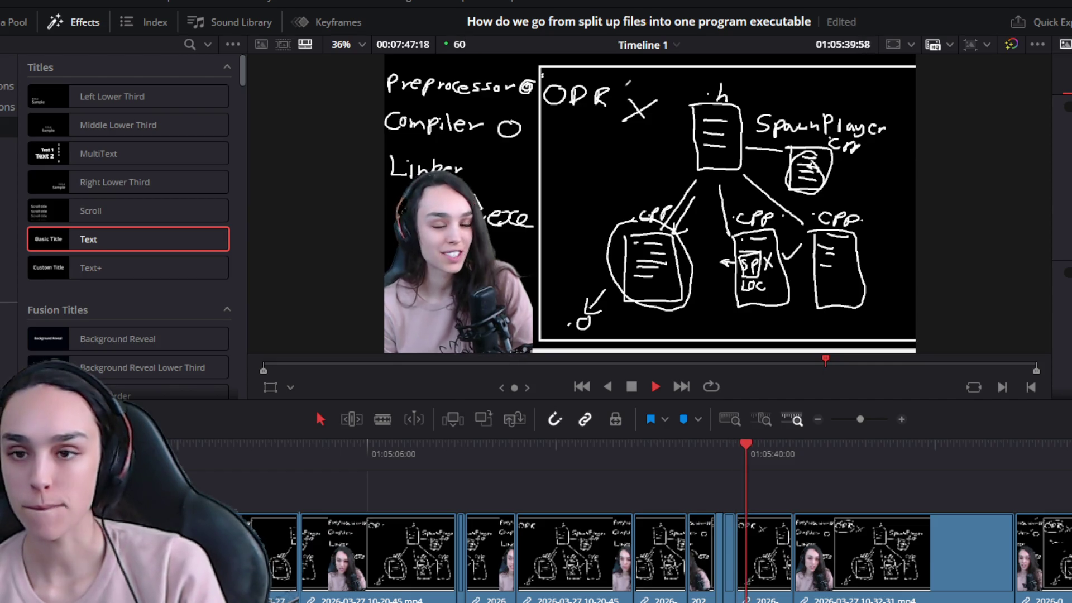
Split at 01:05:41:29, trim the pause off the right clip's head, and delete the gap
key(ctrl+equal)
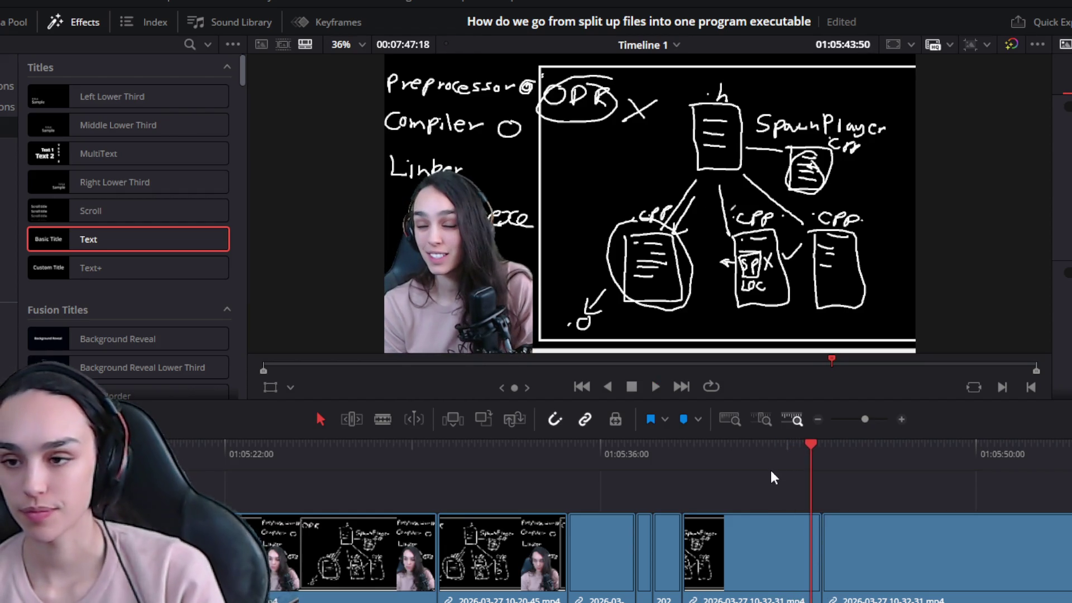
click(756, 461)
key(ctrl+equal)
key(space)
key(ctrl+equal)
drag(735, 453, 666, 454)
key(ctrl+b)
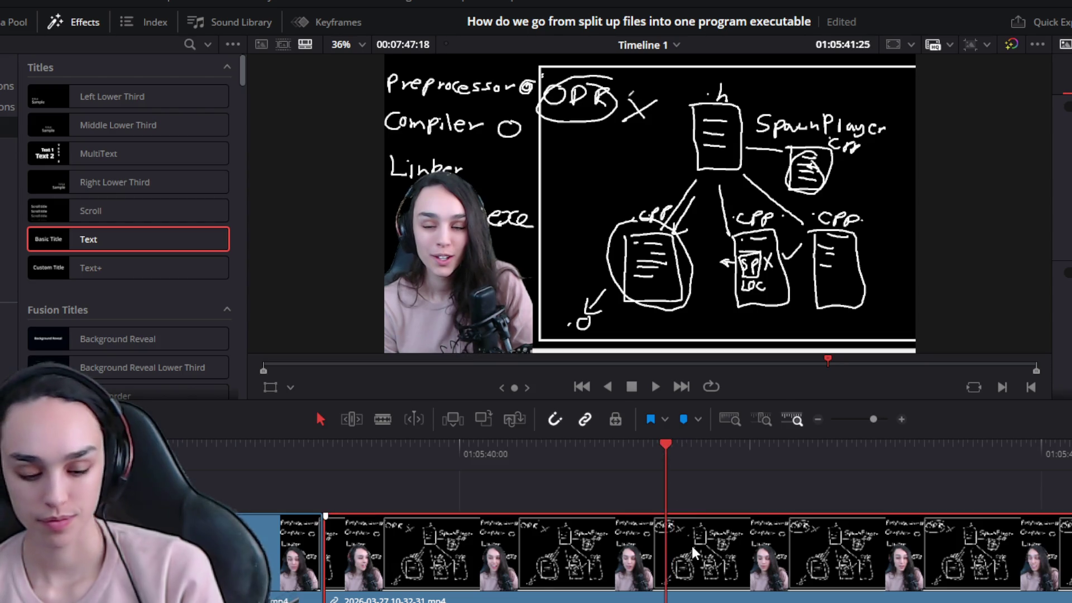
drag(667, 546, 846, 586)
click(785, 571)
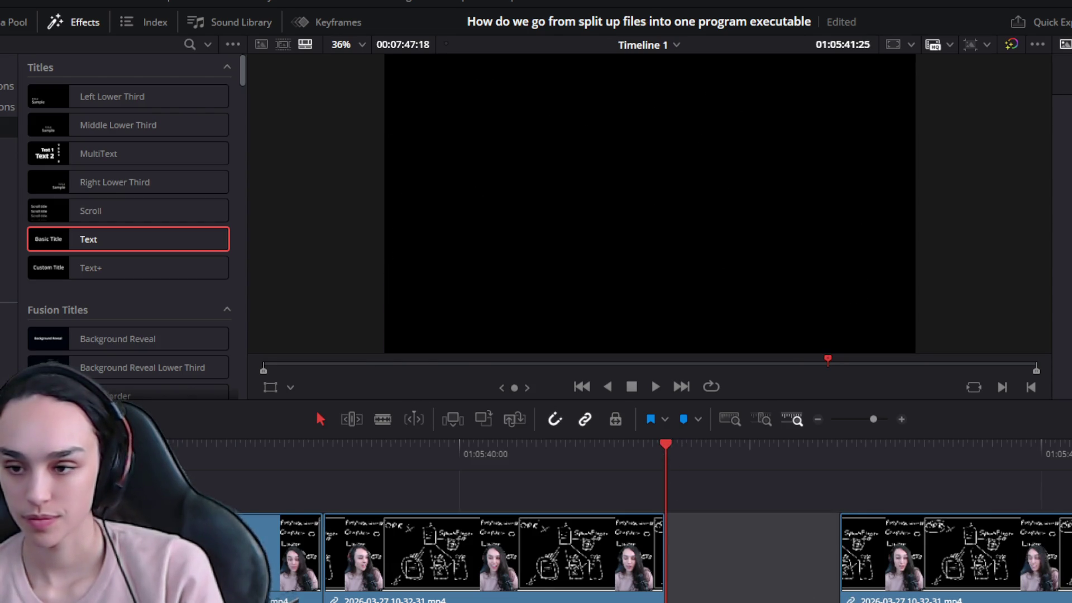
key(Delete)
key(space)
Review the new cut around 01:05:41:44–01:05:42:16
key(ctrl+minus)
key(ctrl+minus)
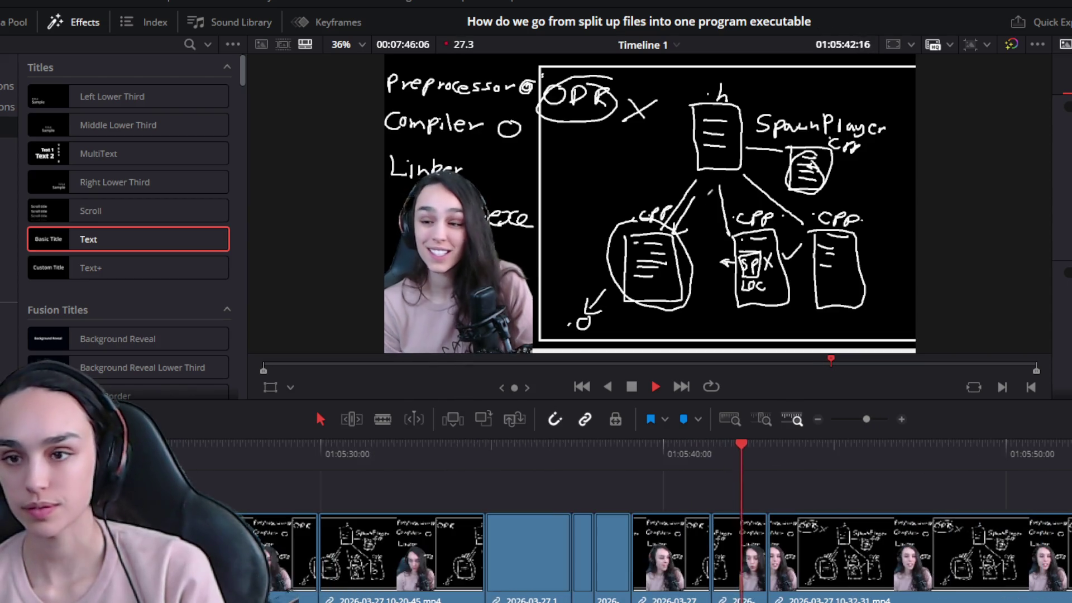
key(space)
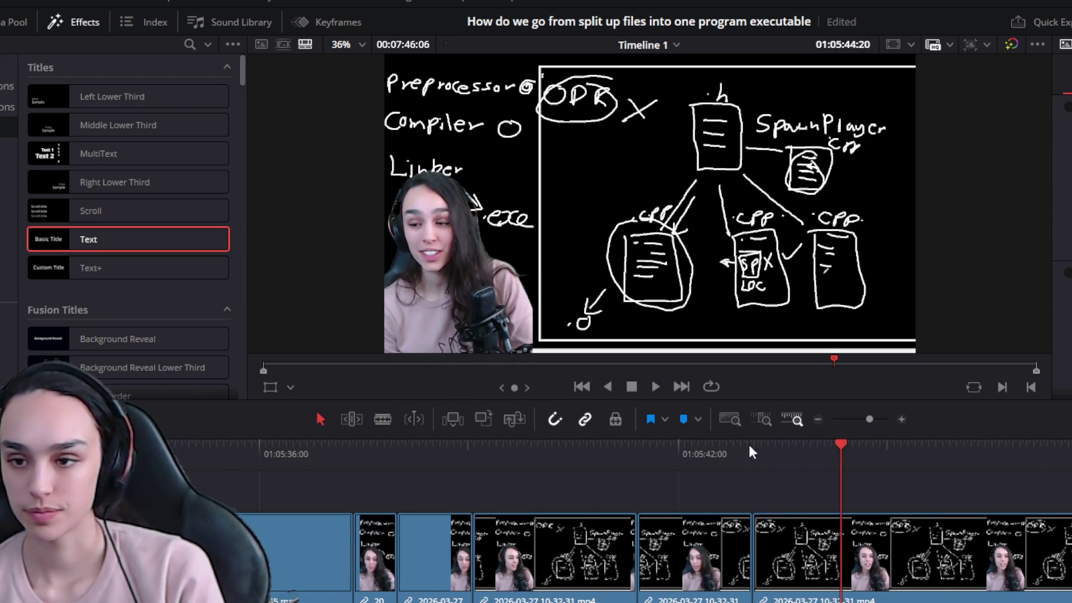
click(694, 446)
key(ctrl+equal)
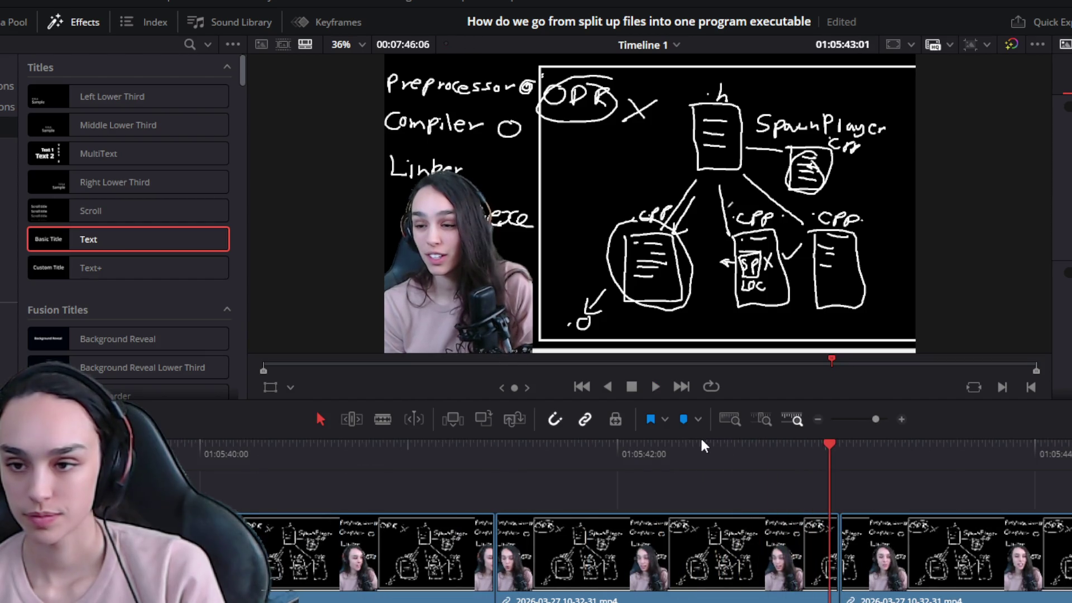
click(561, 452)
key(space)
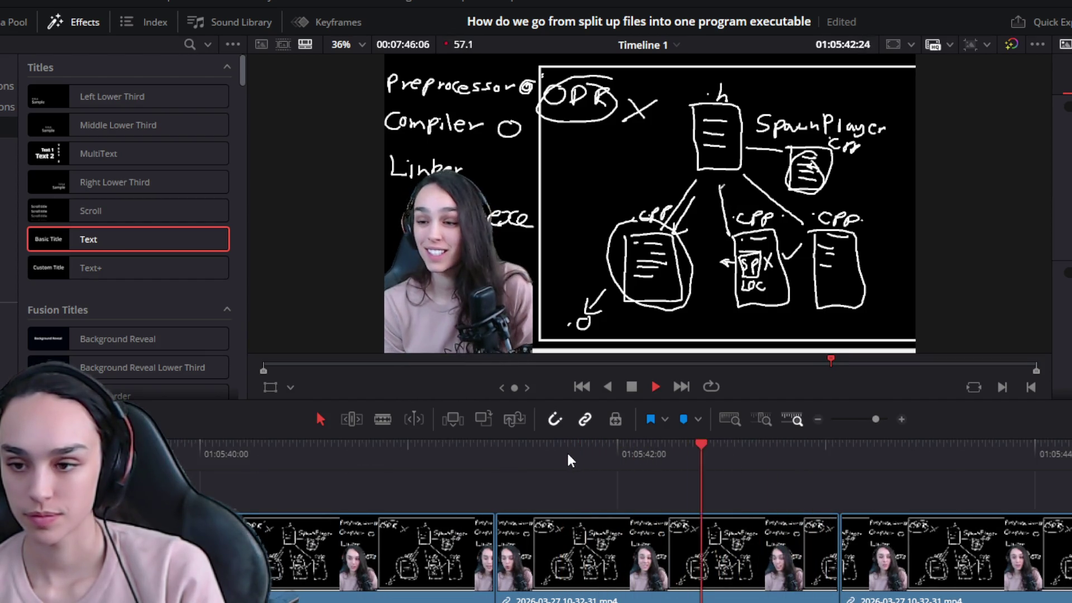
key(space)
Delete the short clip at 01:05:41:44 and close the gap
click(371, 458)
key(space)
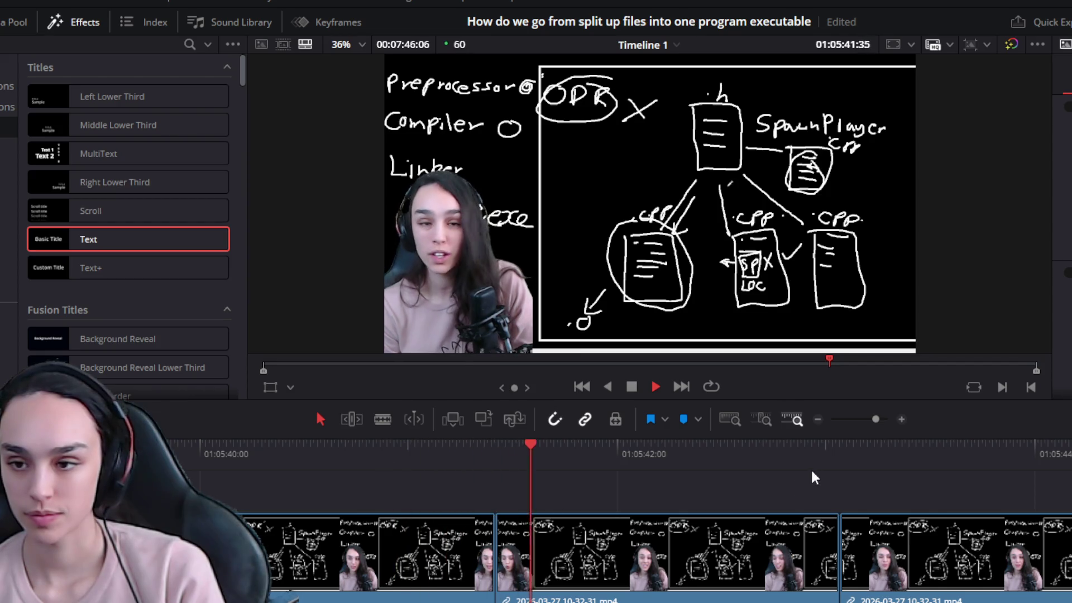
click(852, 461)
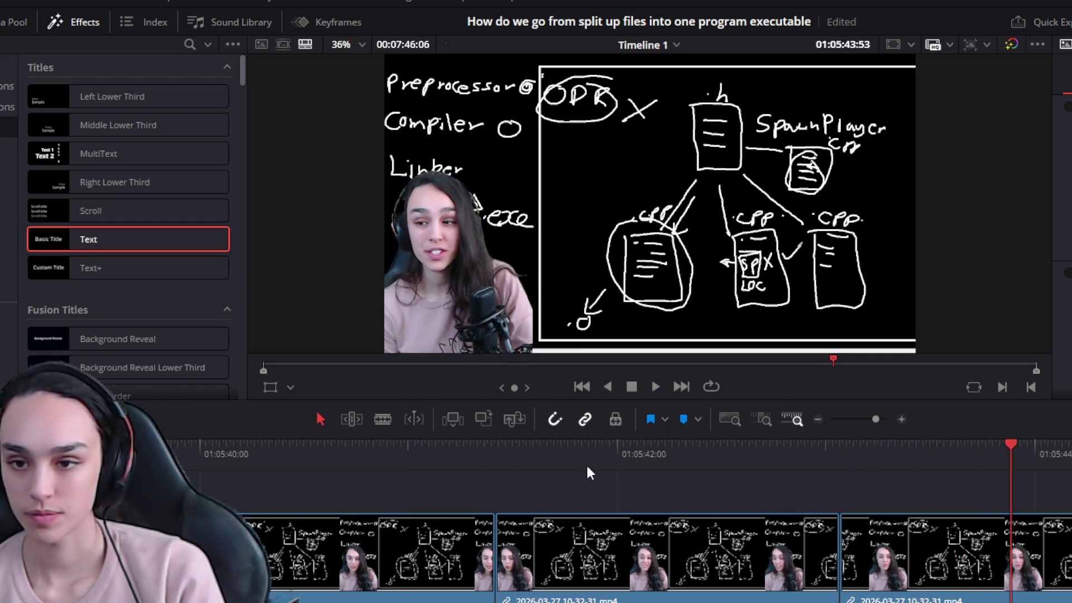
click(561, 466)
key(space)
key(BackSpace)
click(299, 462)
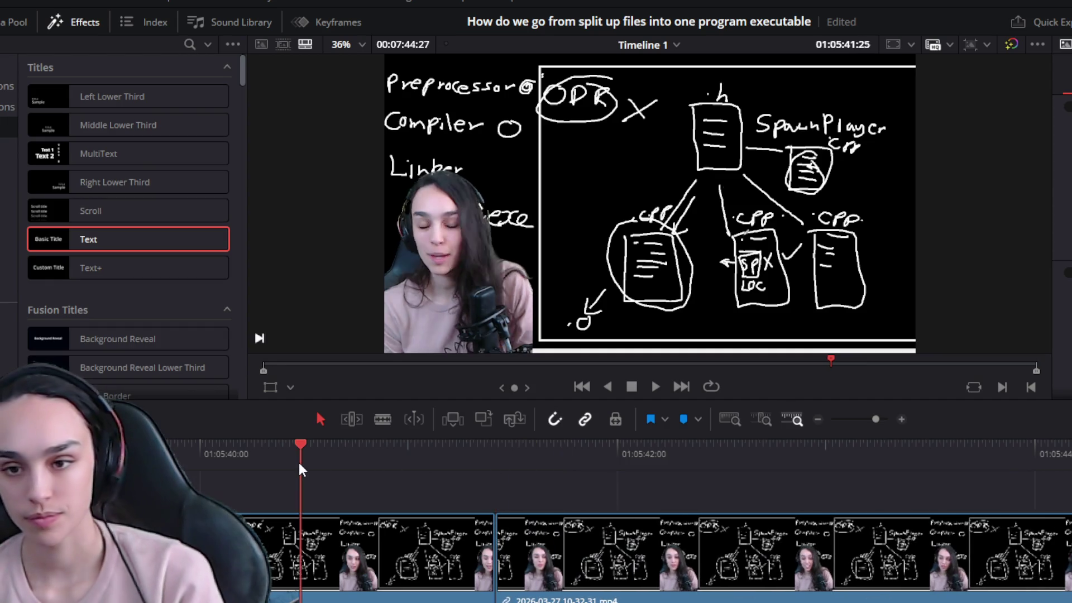
Play back through the trimmed whiteboard footage past the latest cut to review it
key(space)
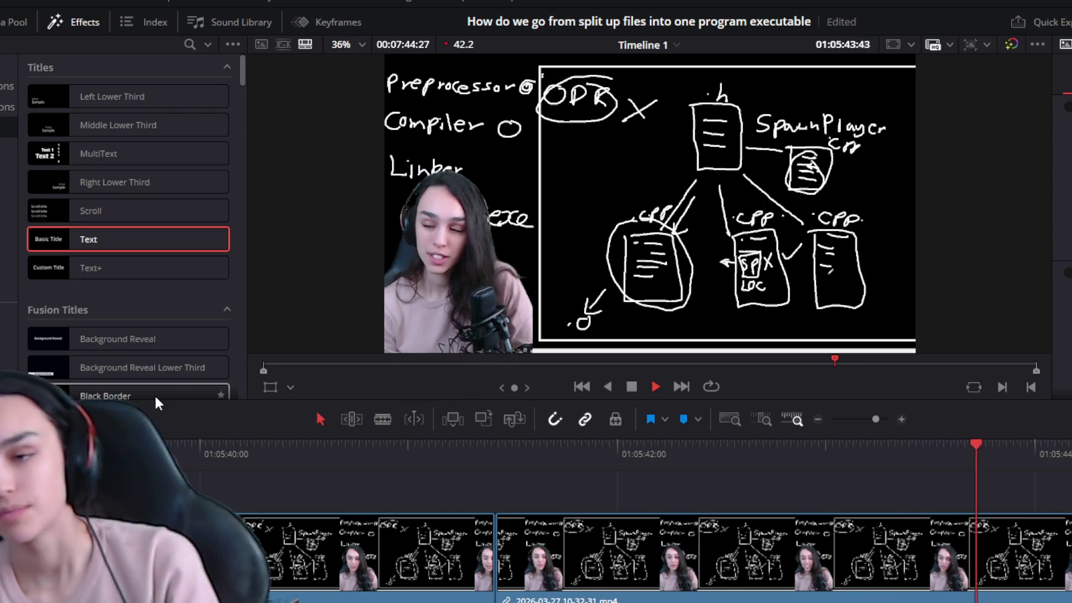
scroll(567, 555, down, 3)
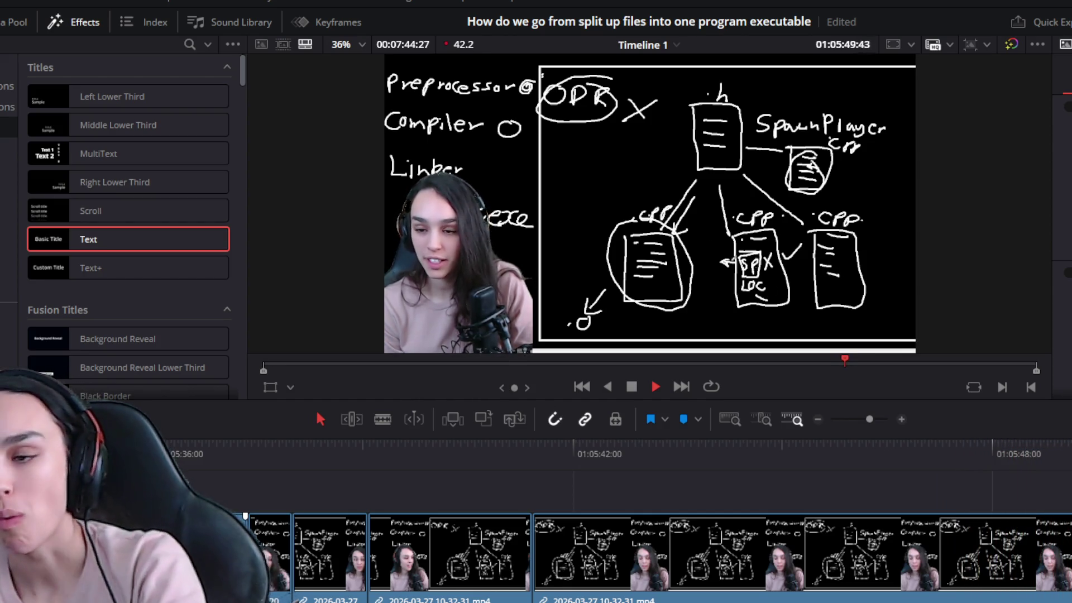
scroll(588, 534, down, 3)
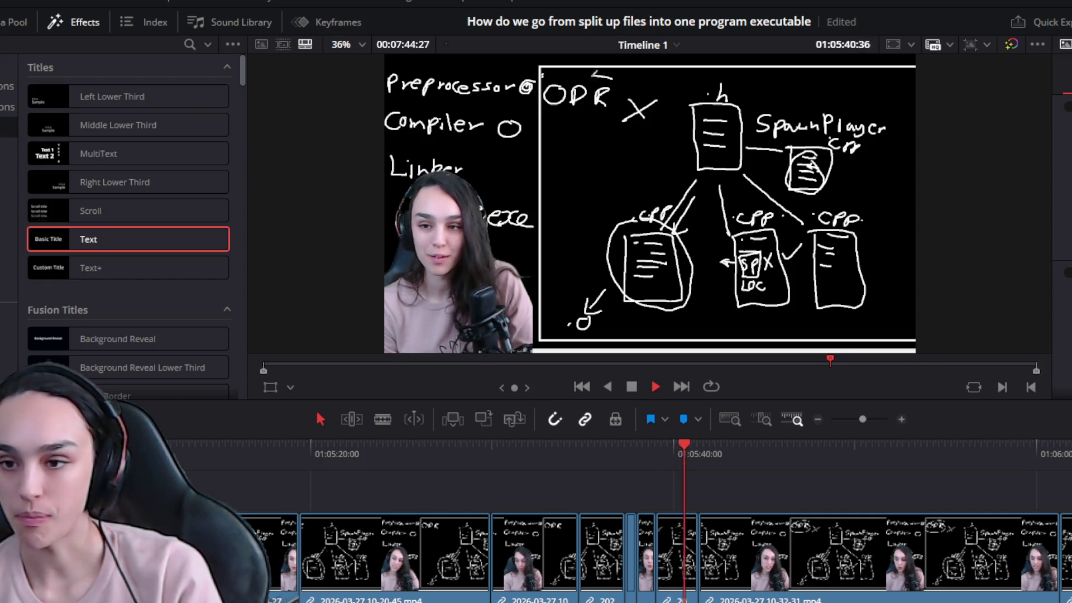
key(space)
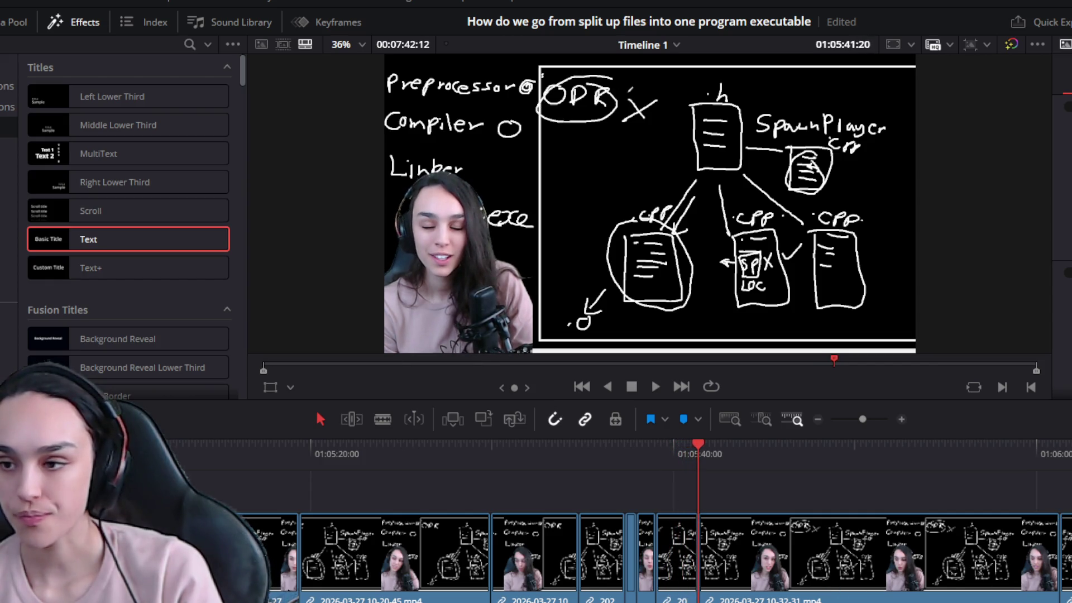
key(space)
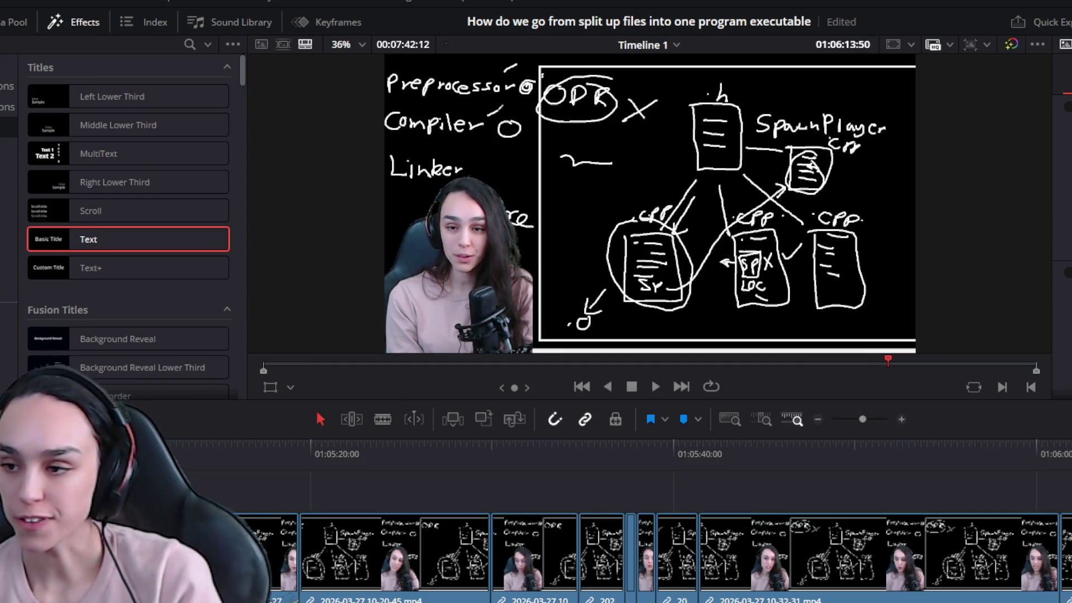
key(ctrl+equal)
Split at 01:06:13:15 and trim the left clip's end back to drop the pause
click(687, 467)
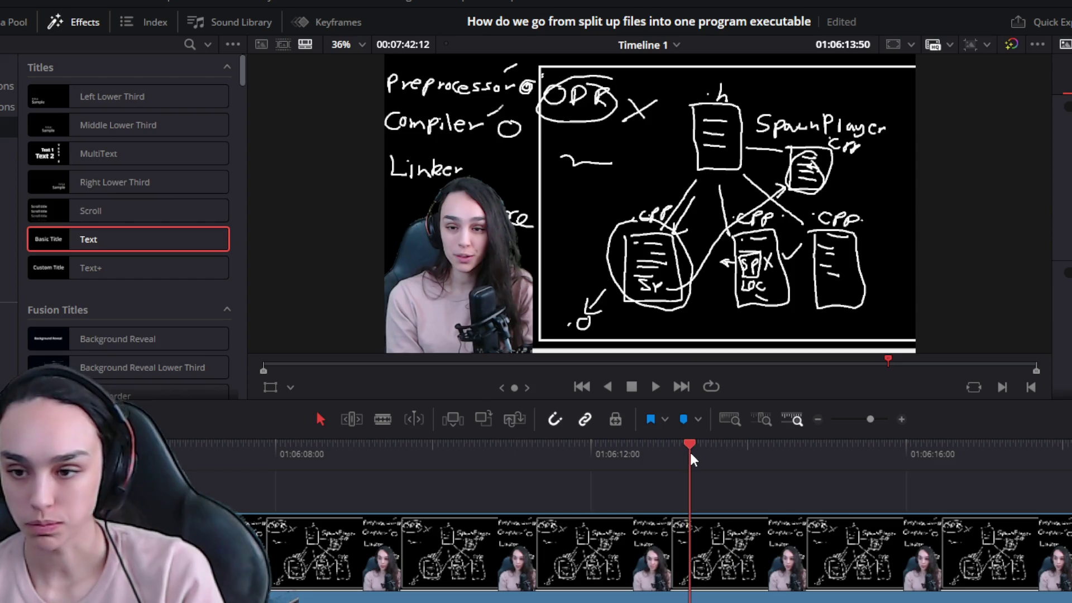
key(ctrl+b)
click(688, 589)
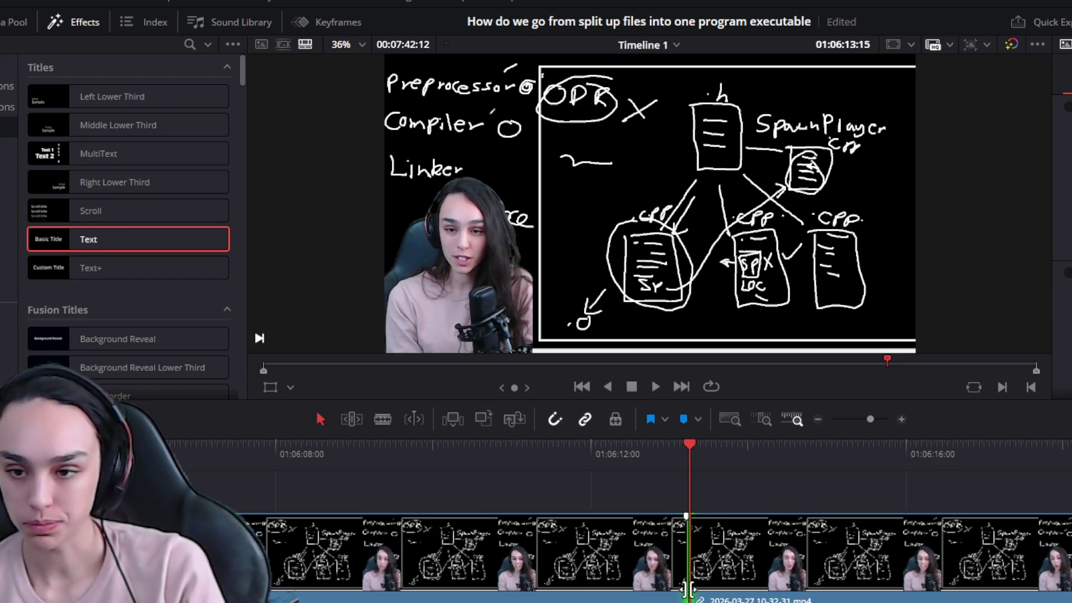
mouse_move(678, 583)
mouse_down()
mouse_move(536, 583)
mouse_move(509, 550)
mouse_up()
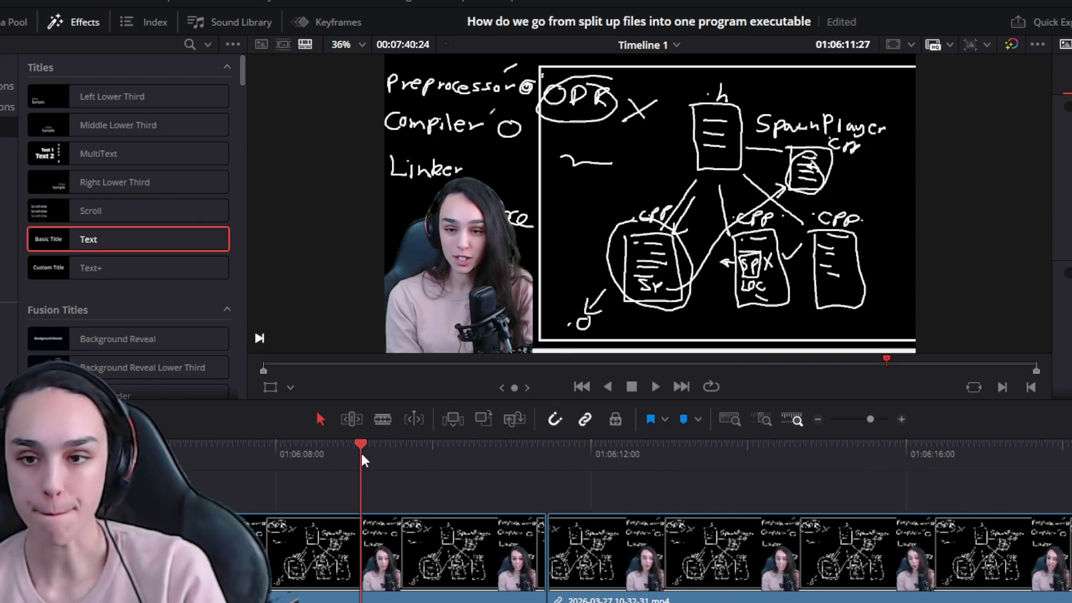
key(space)
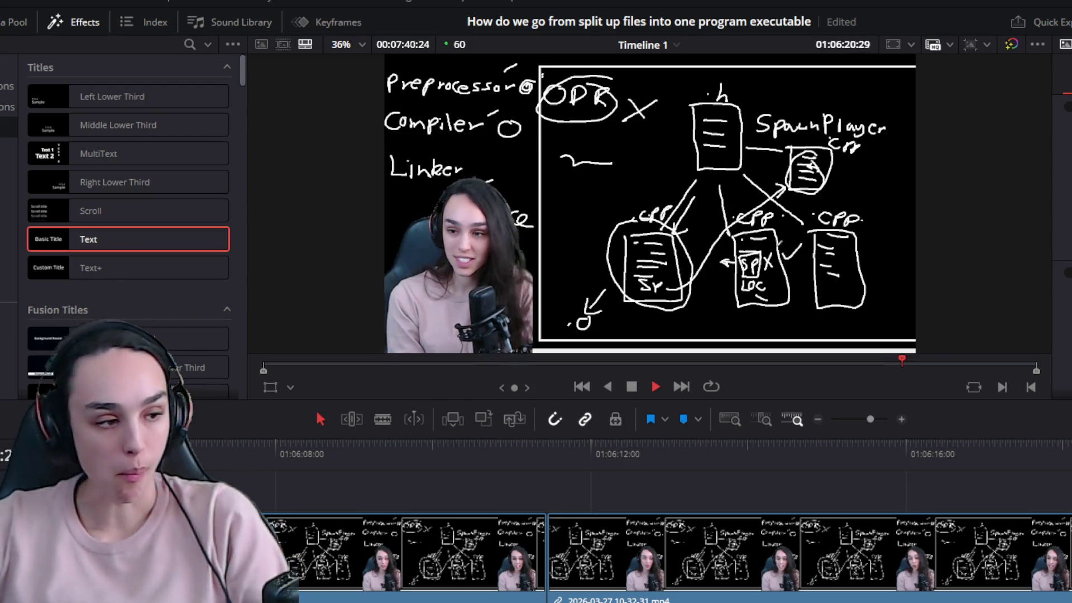
scroll(798, 520, down, 2)
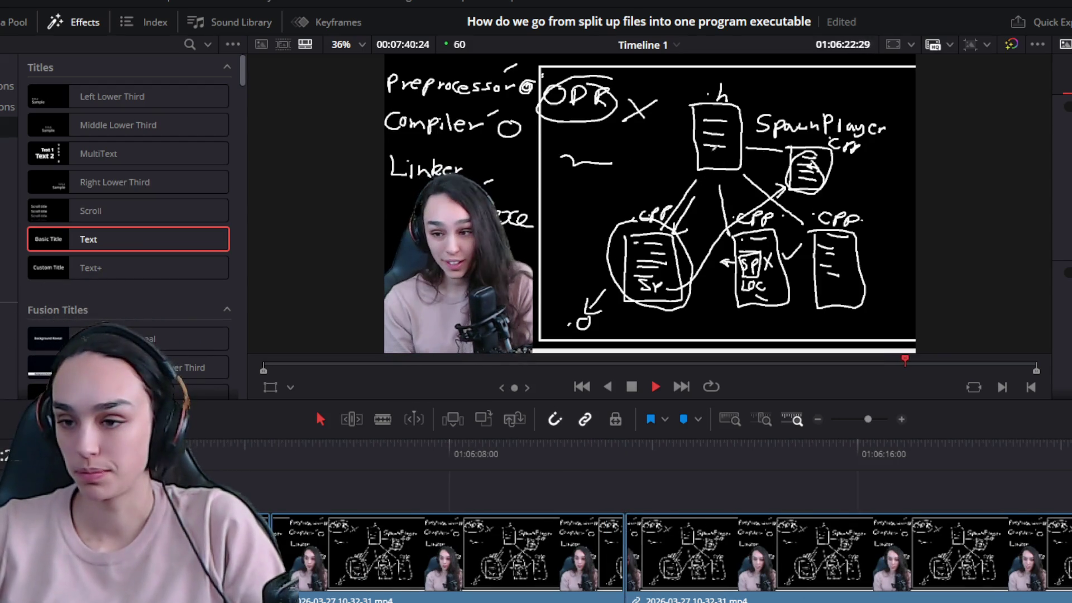
scroll(799, 520, down, 2)
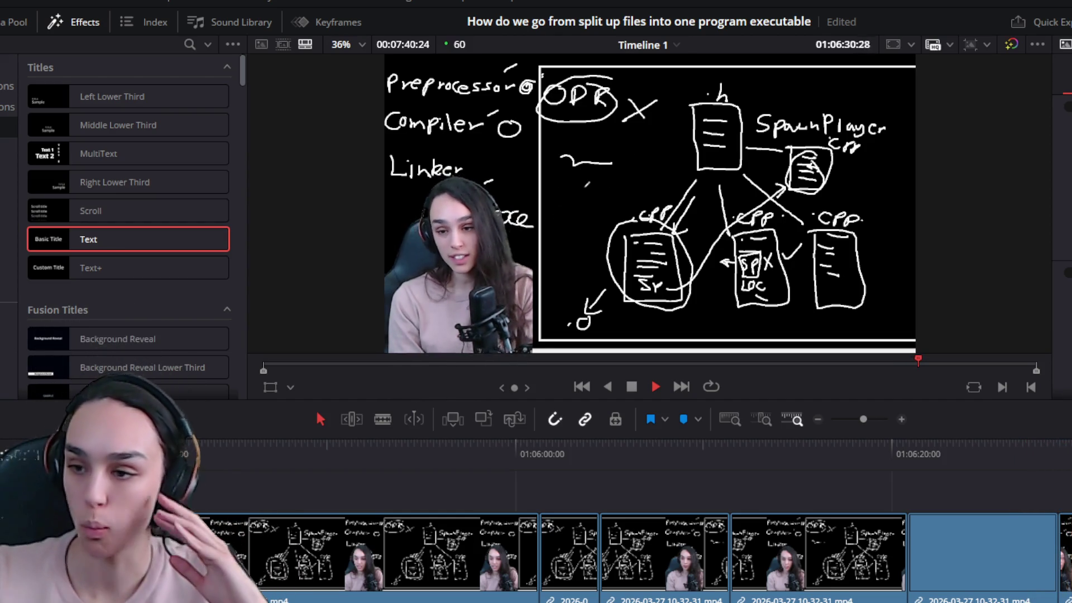
Split at 01:06:29:47 and delete the footage after the cut
key(ctrl+equal)
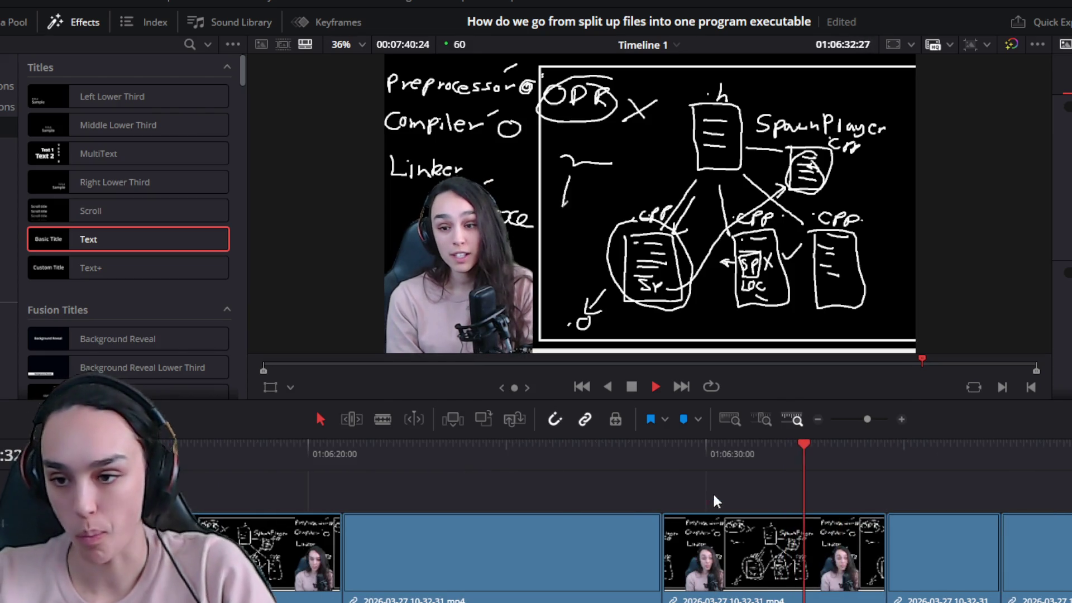
click(678, 442)
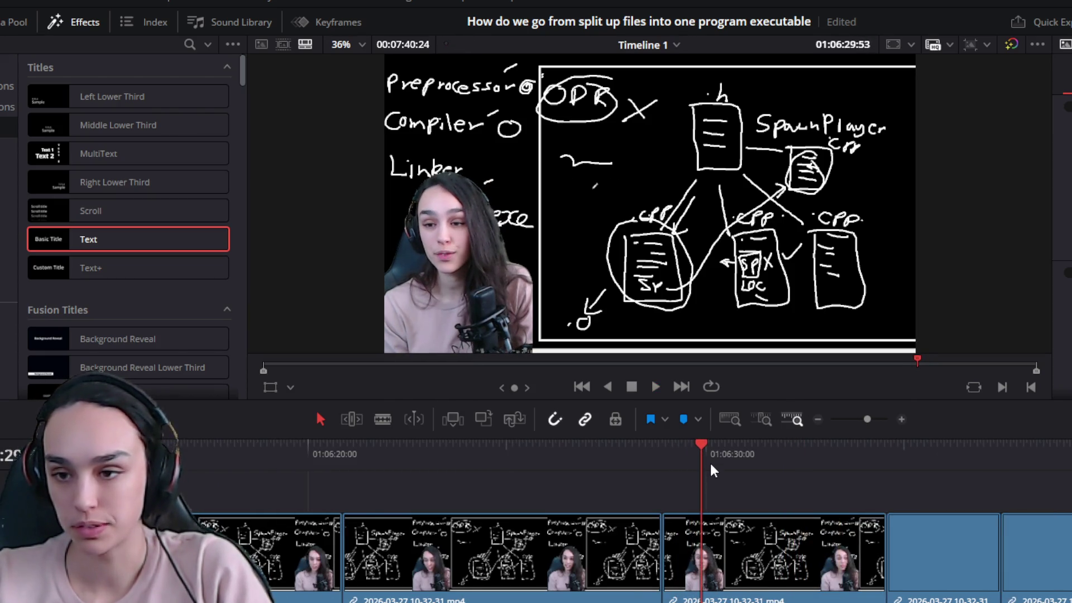
key(ctrl+equal)
click(736, 443)
click(716, 454)
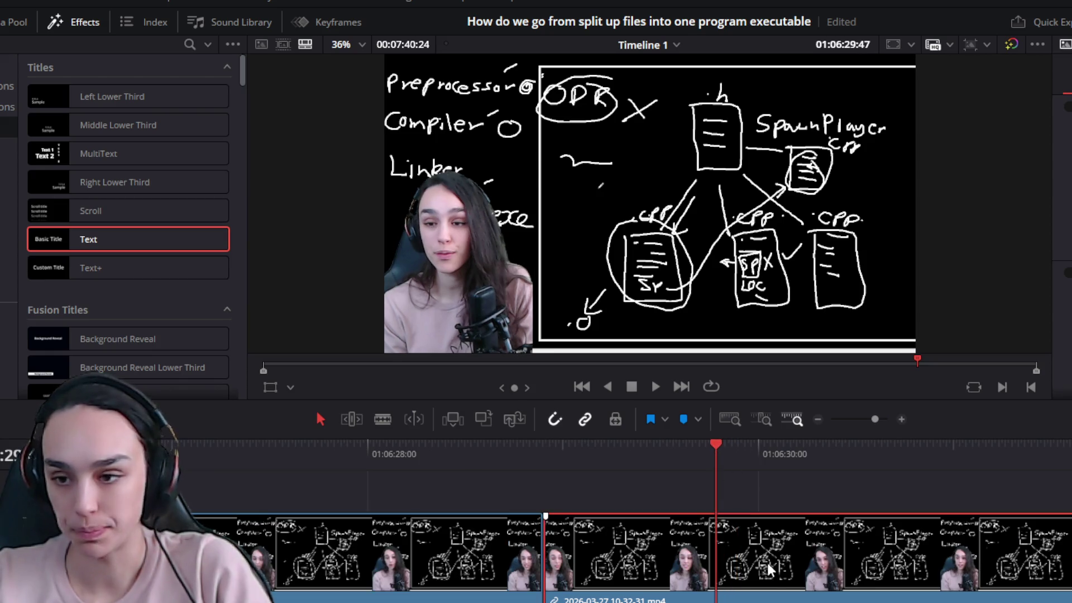
key(ctrl+b)
click(953, 561)
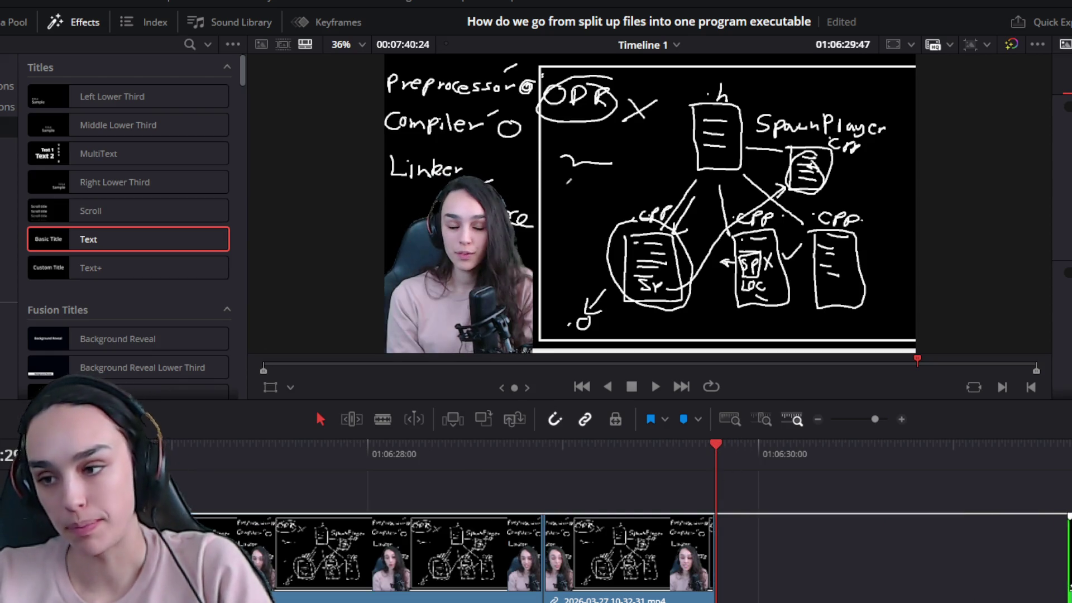
key(BackSpace)
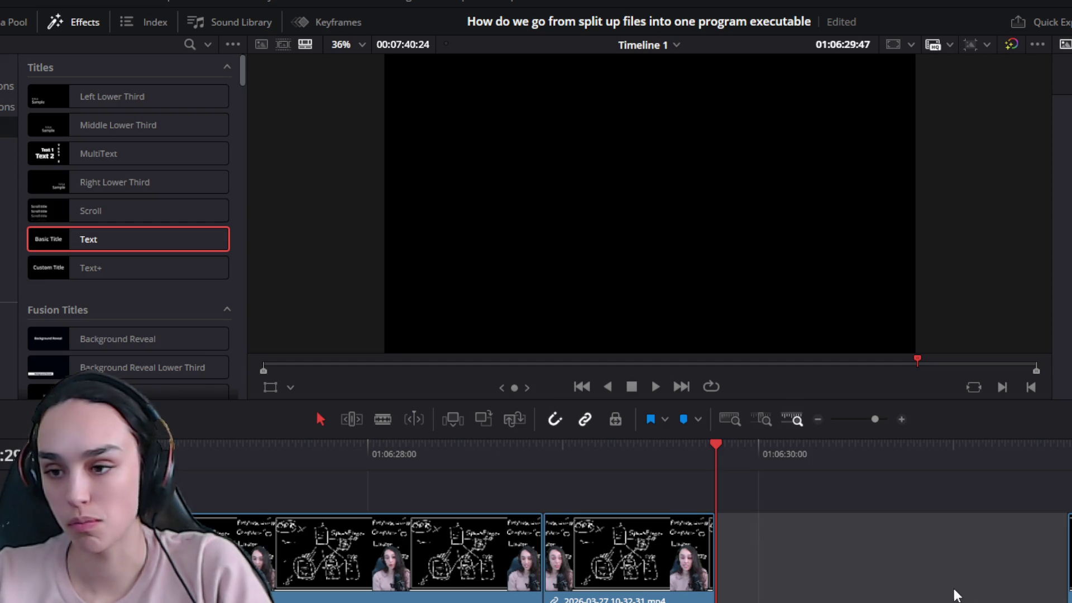
key(BackSpace)
key(space)
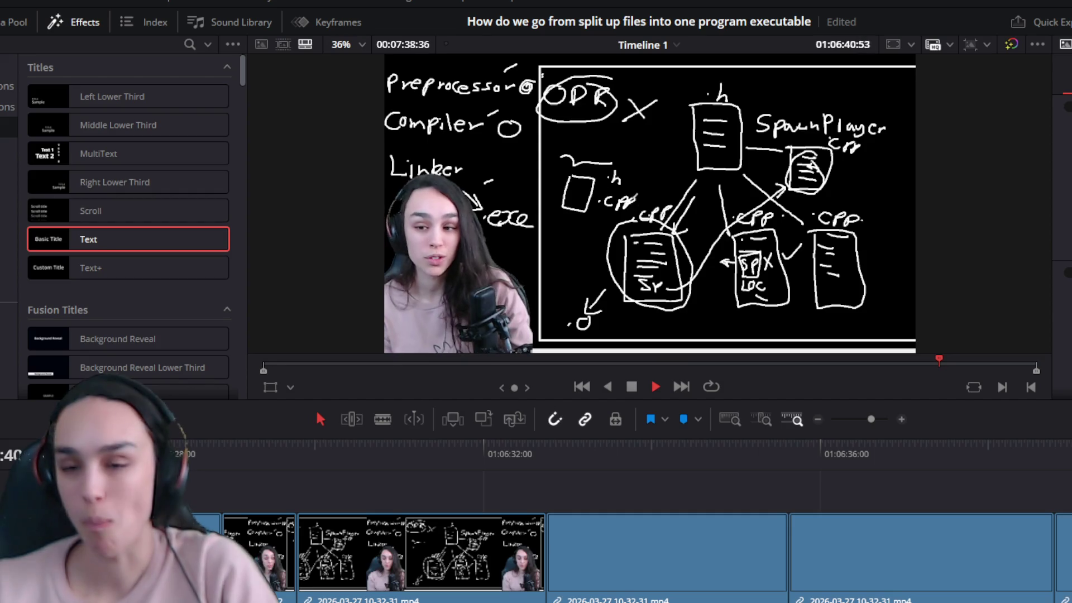
Review to 01:06:58, then ripple-delete the short dead clip near 01:07:05
key(ctrl+minus)
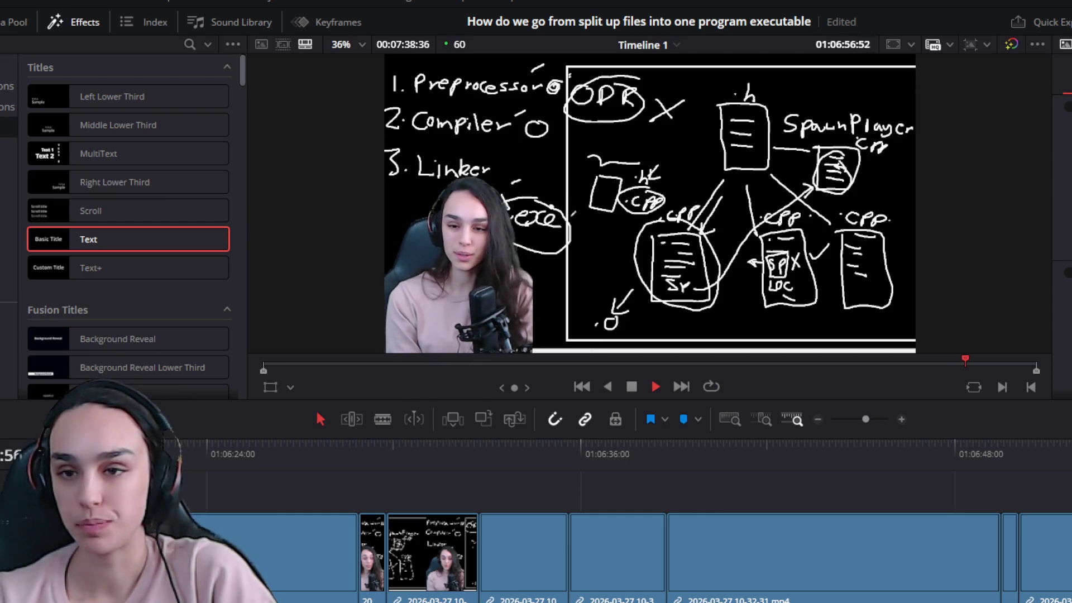
key(space)
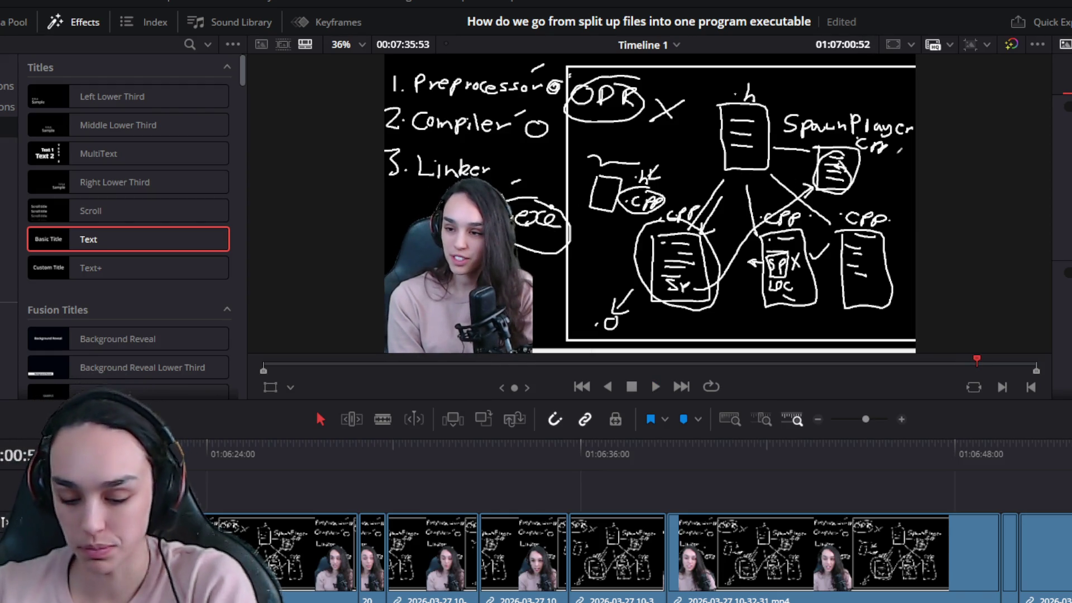
key(shift+Left)
scroll(999, 575, down, 3)
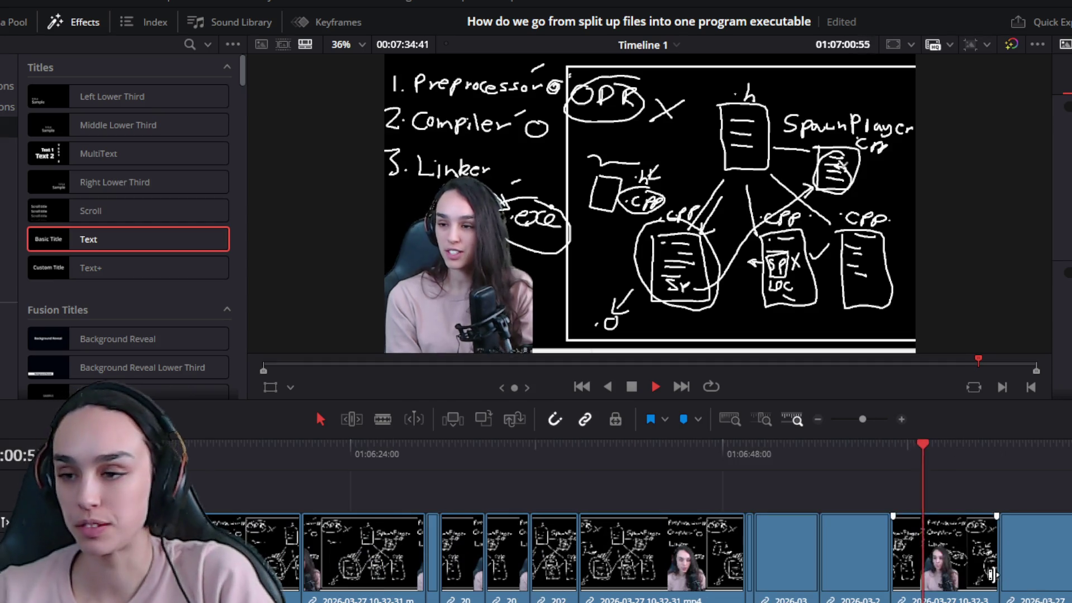
scroll(1021, 586, up, 2)
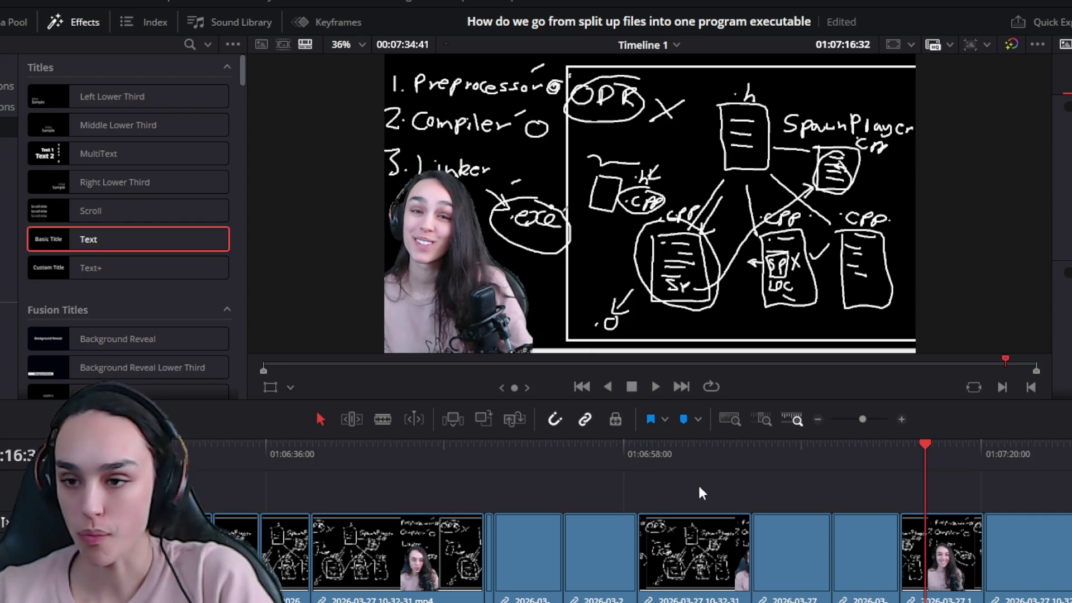
click(754, 480)
key(space)
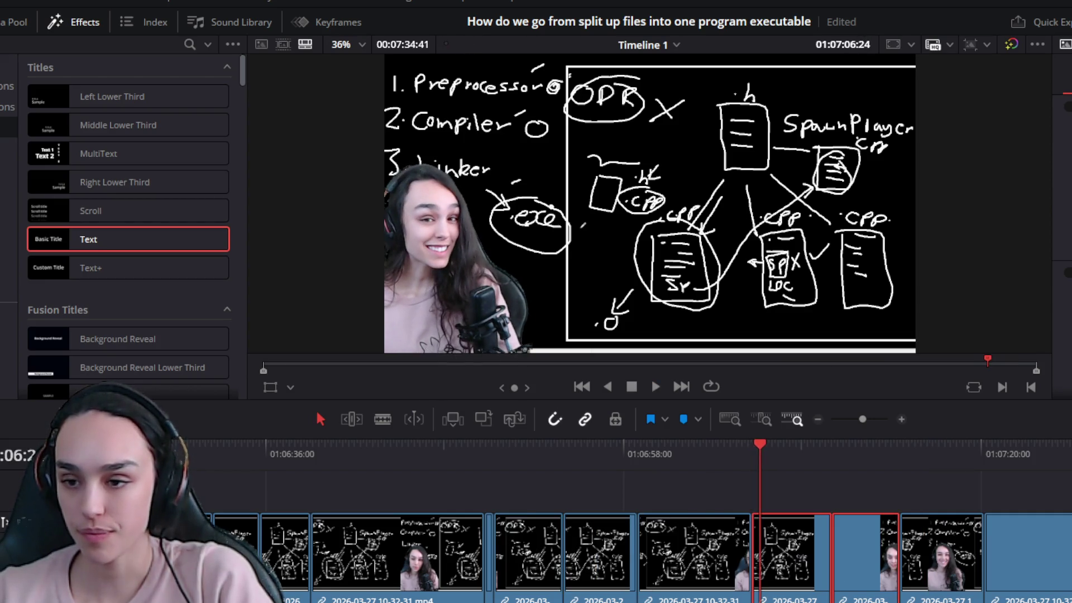
key(ctrl+z)
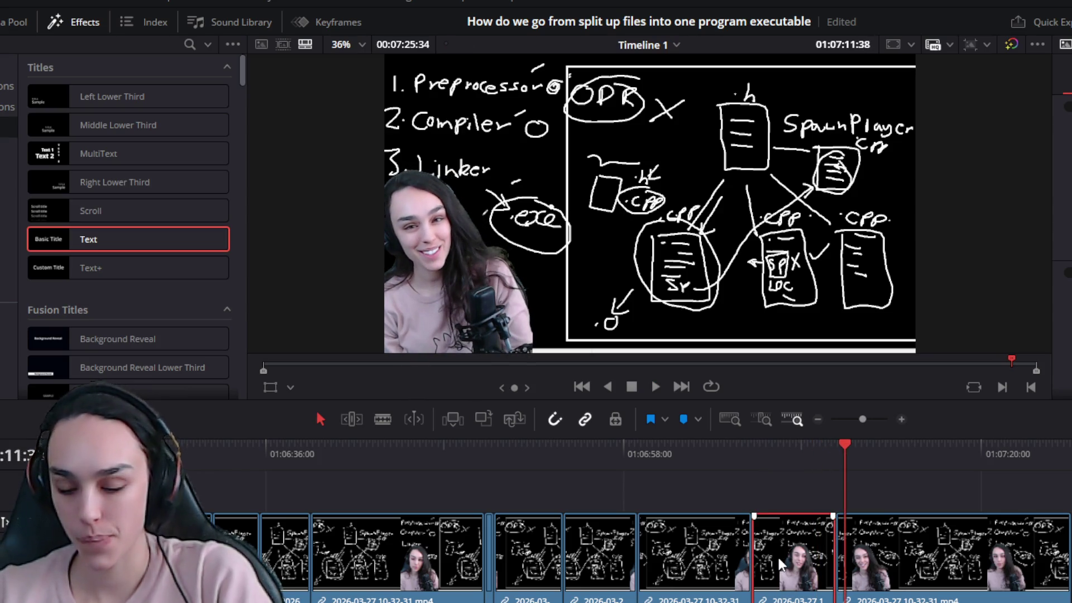
key(Delete)
key(space)
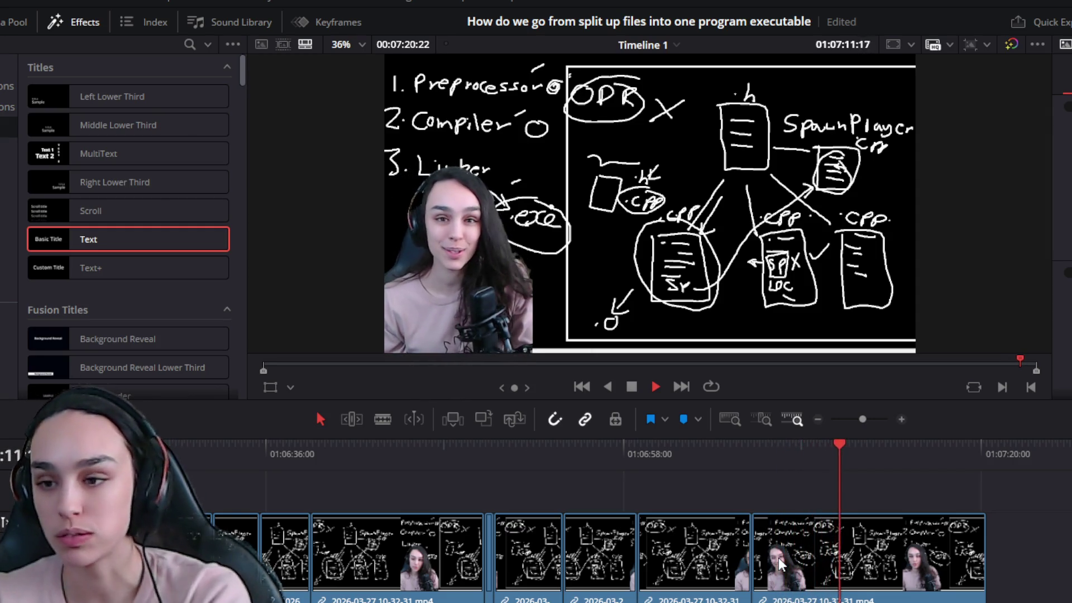
key(space)
Zoom out to an earlier stretch and select the earlier title clip to copy
key(ctrl+minus)
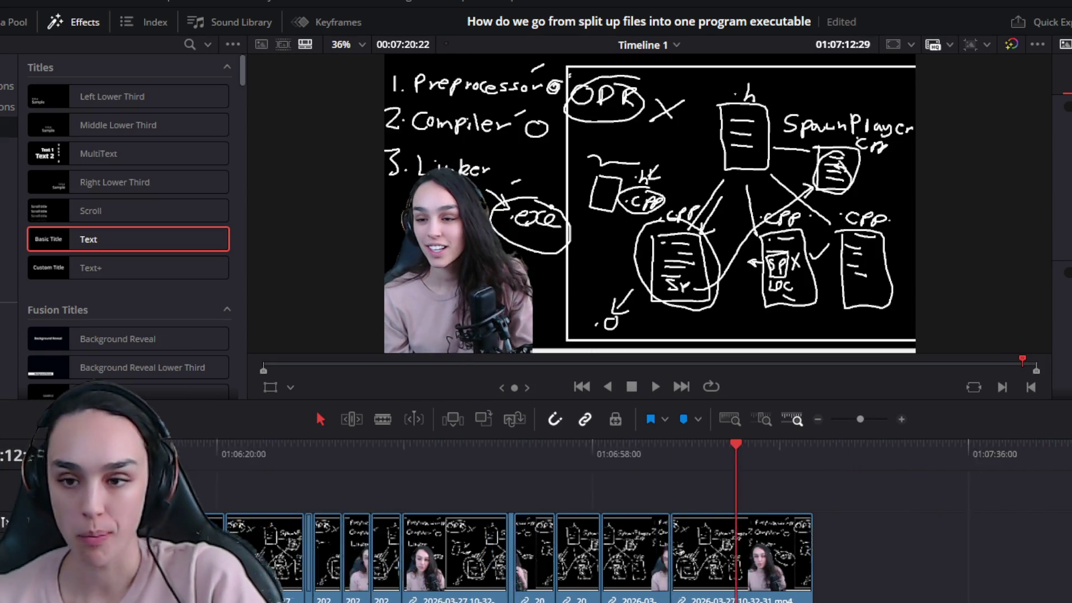
key(ctrl+equal)
key(ctrl+minus)
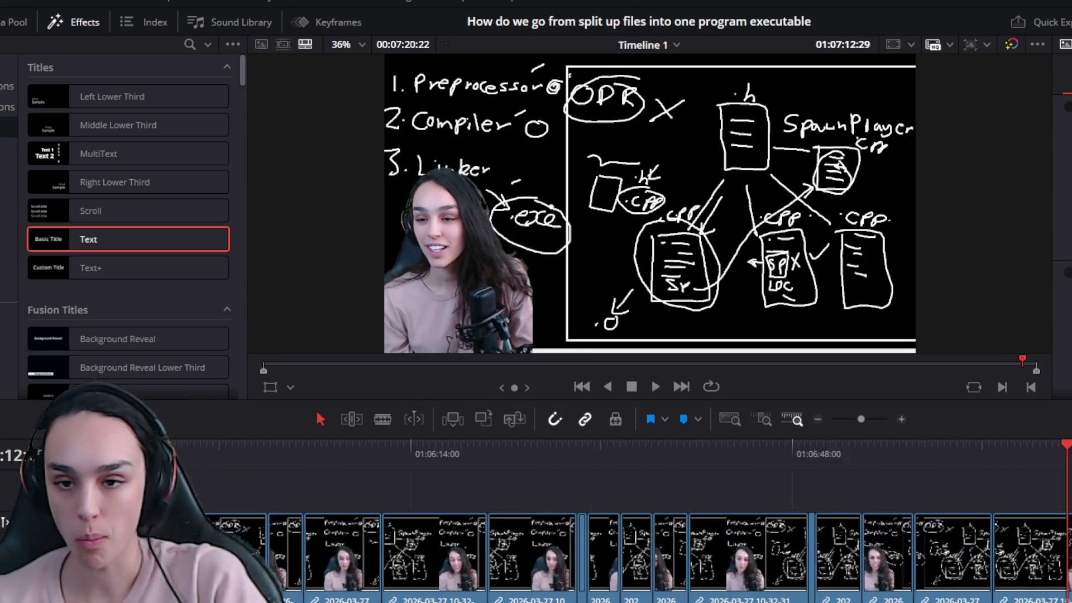
key(ctrl+minus)
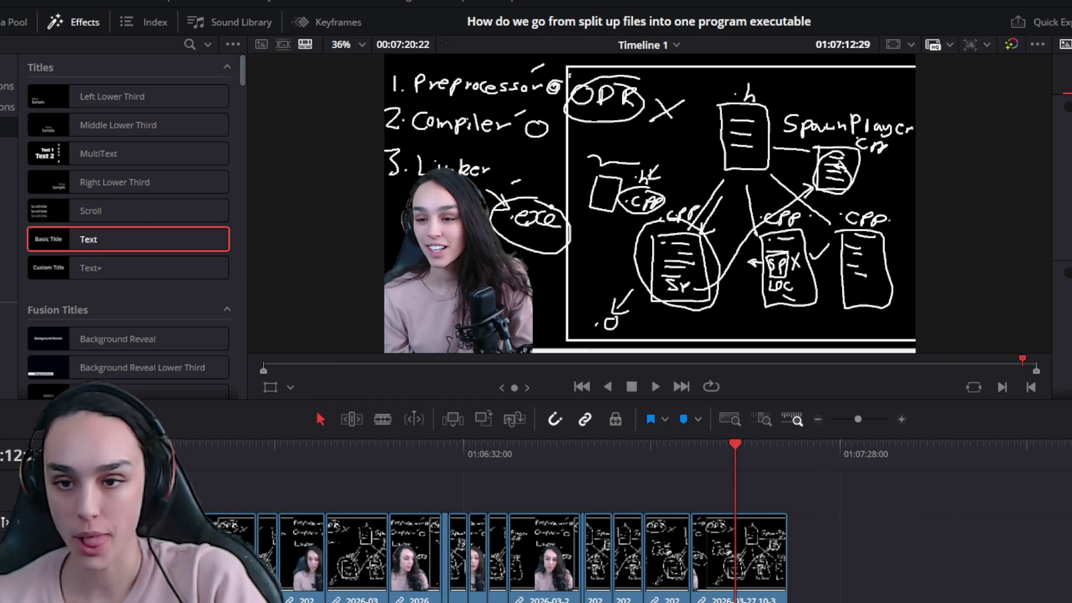
scroll(614, 519, left, 5)
scroll(614, 519, left, 10)
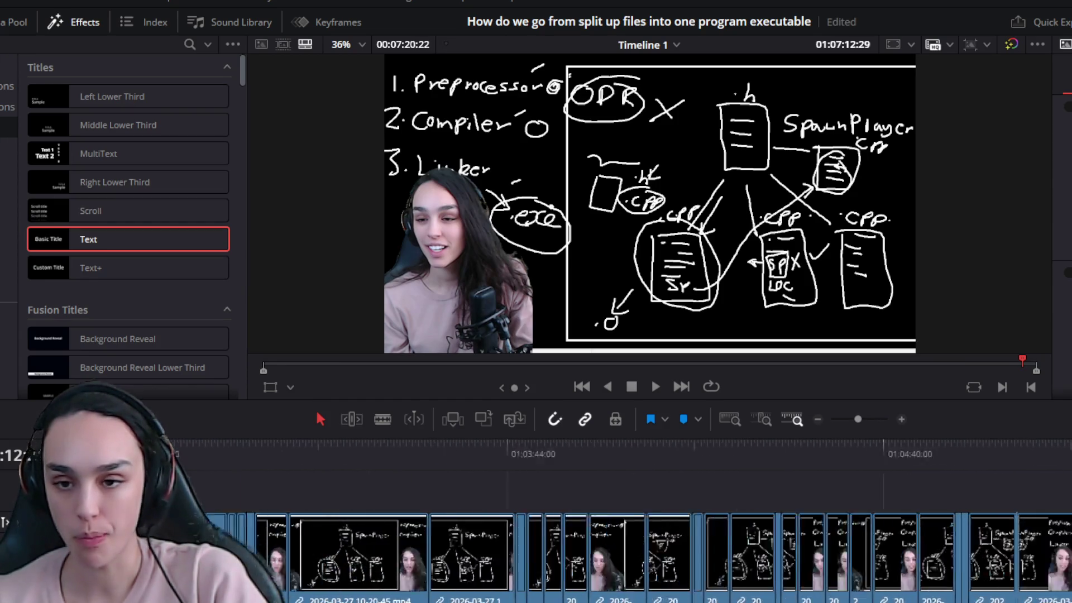
click(556, 501)
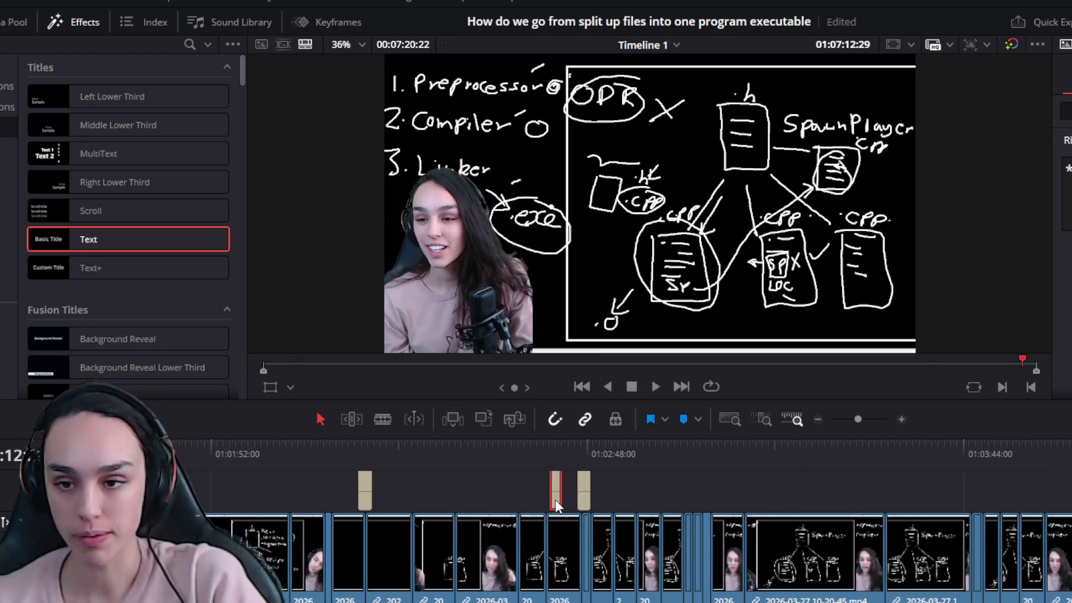
Paste a copy of the title near 01:07:12 and change its text to twitch.tv/teamvash
scroll(913, 558, right, 15)
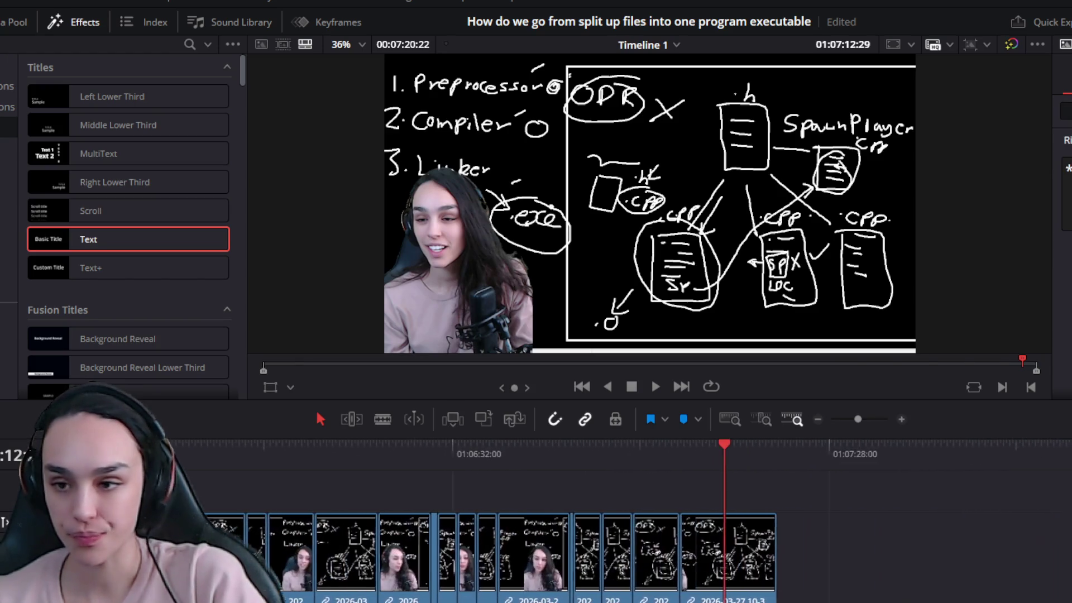
click(755, 448)
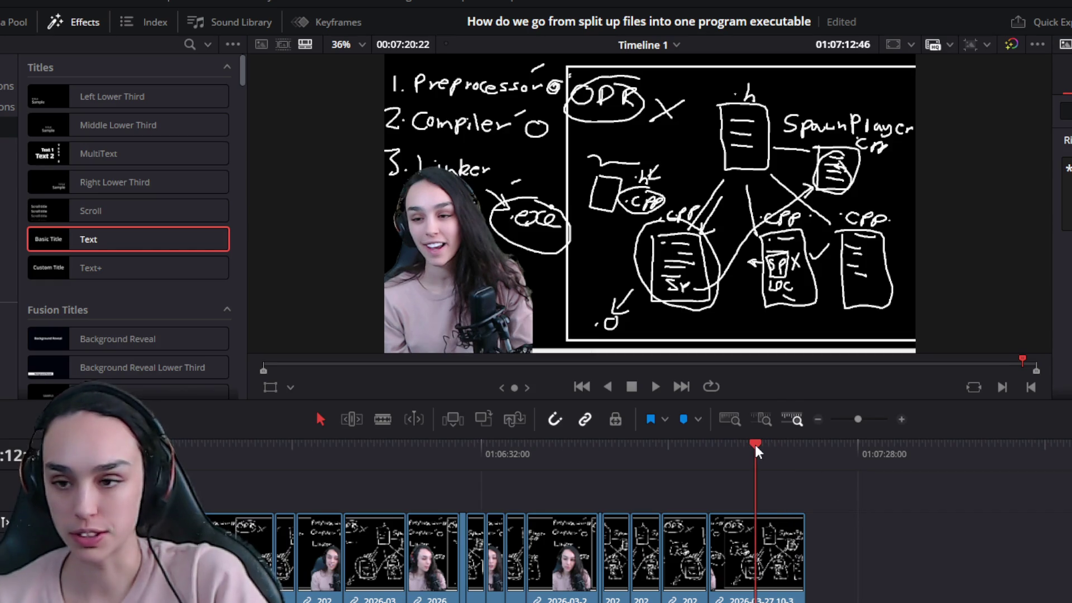
key(ctrl+v)
click(755, 453)
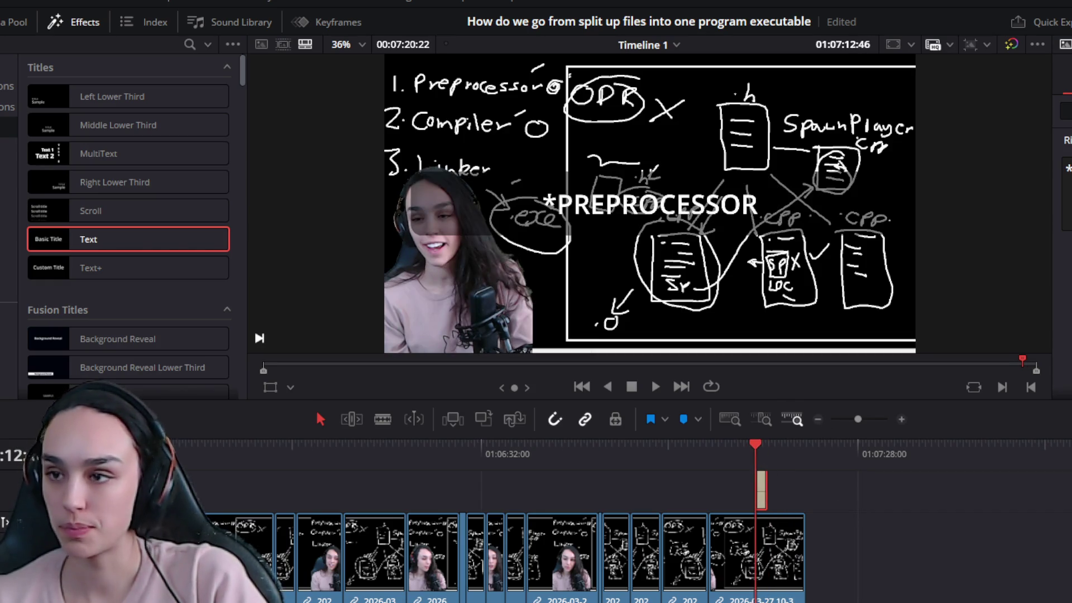
text(twitch.tv/teamvash)
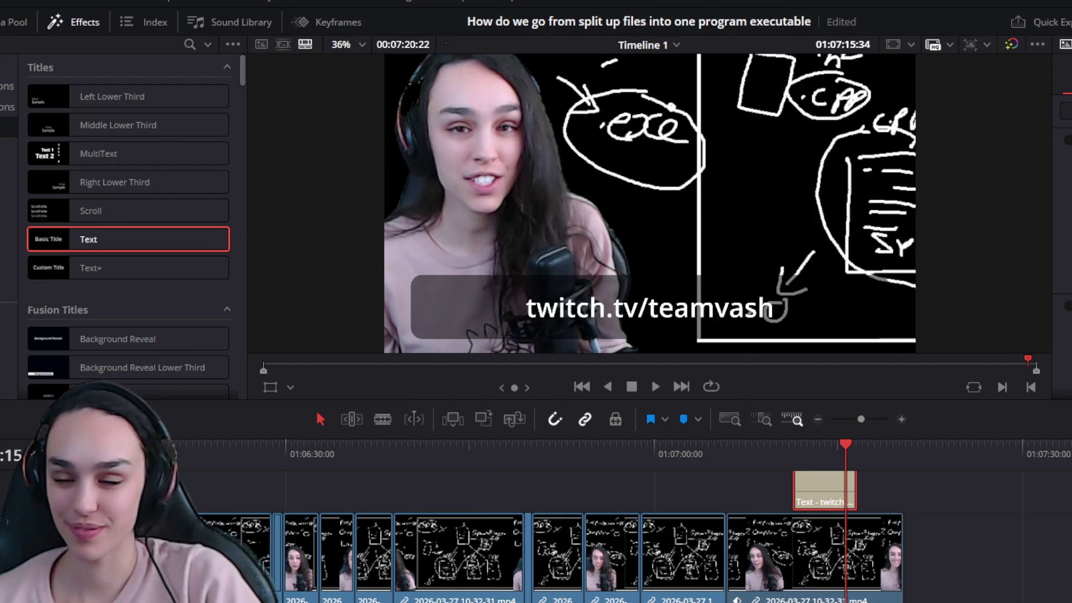
Play back the twitch.tv/teamvash title to preview it
key(space)
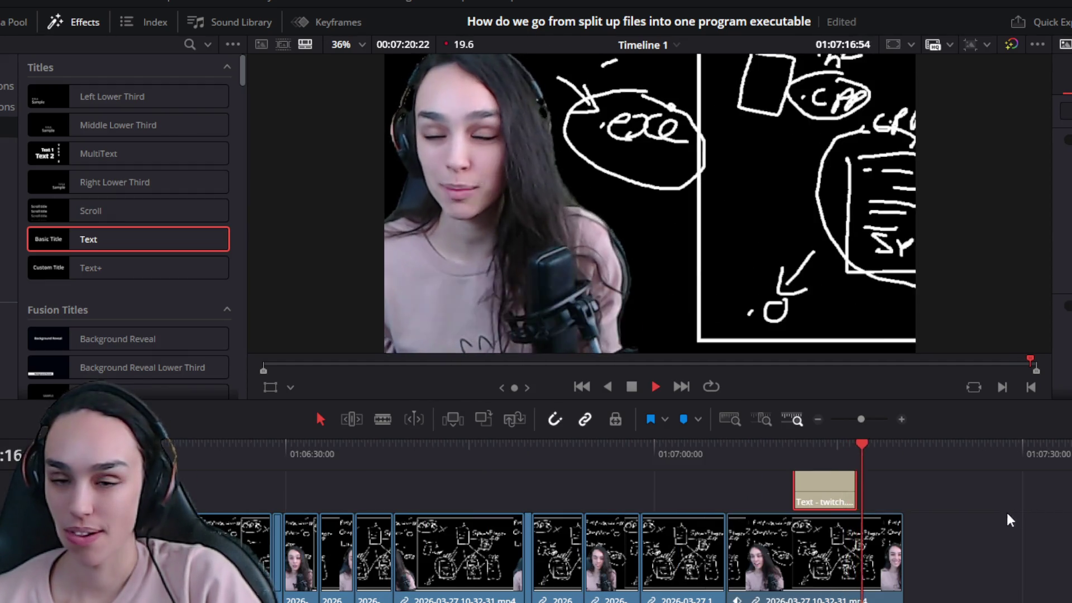
key(space)
click(794, 447)
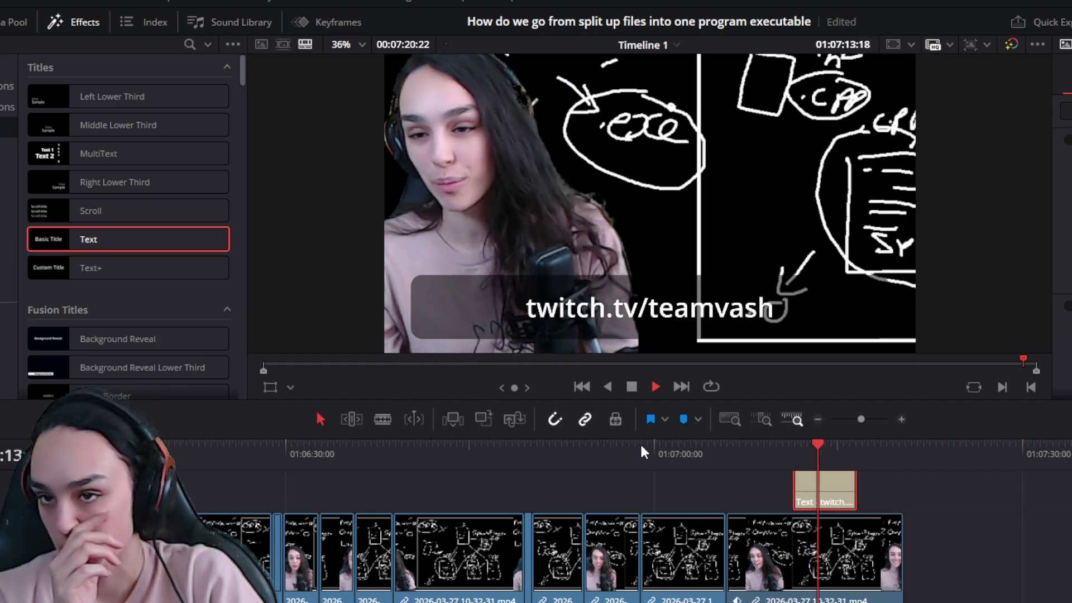
key(space)
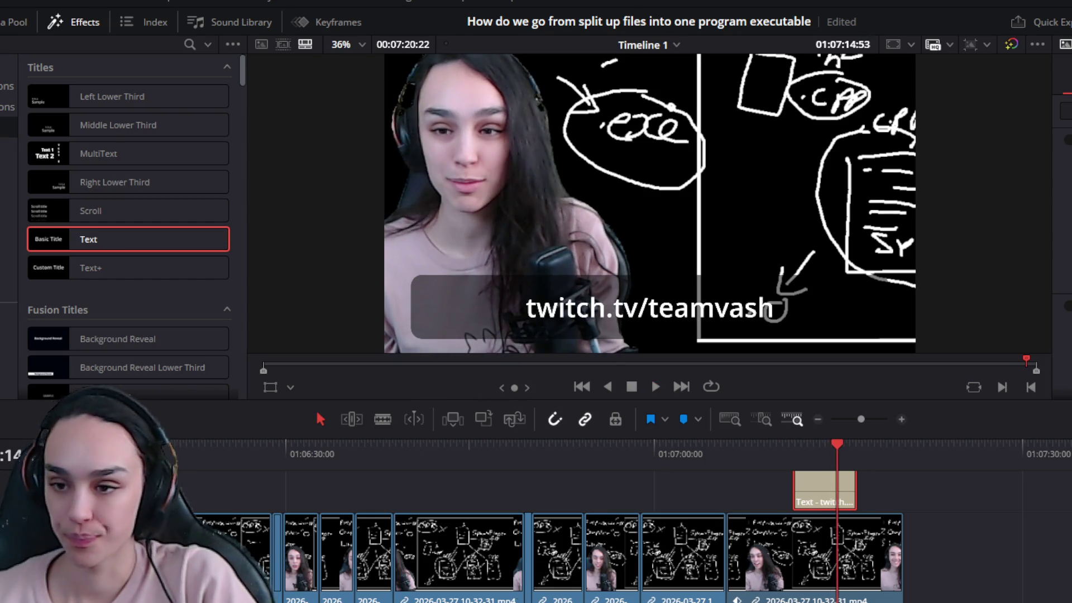
Split the clip at the start of the dead pause under the title
key(ctrl+equal)
key(ctrl+equal)
mouse_move(593, 447)
mouse_down()
mouse_move(614, 458)
mouse_move(433, 452)
mouse_up()
key(space)
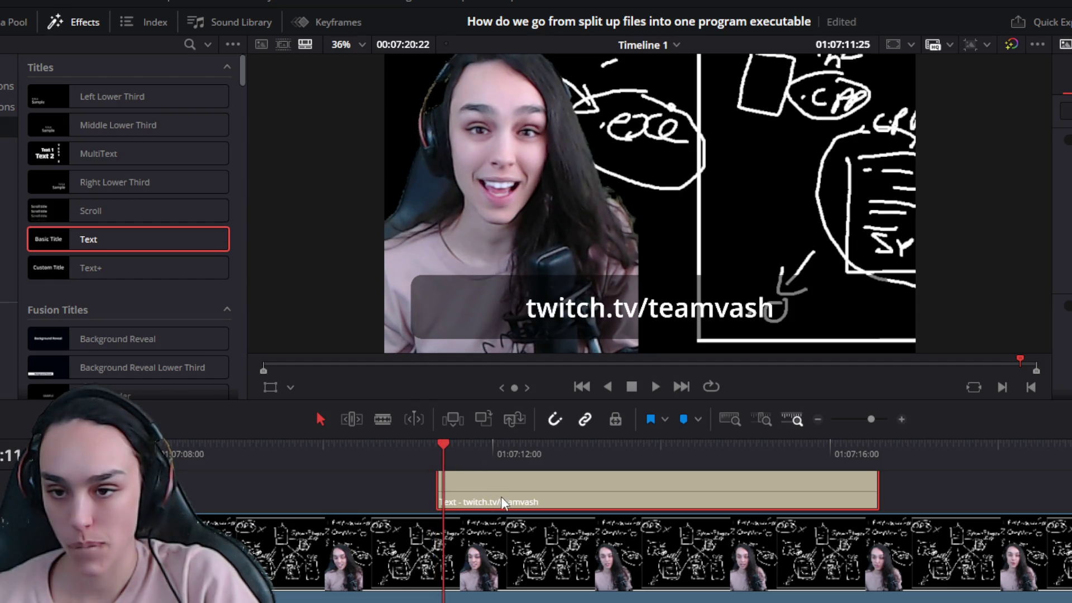
key(ctrl+b)
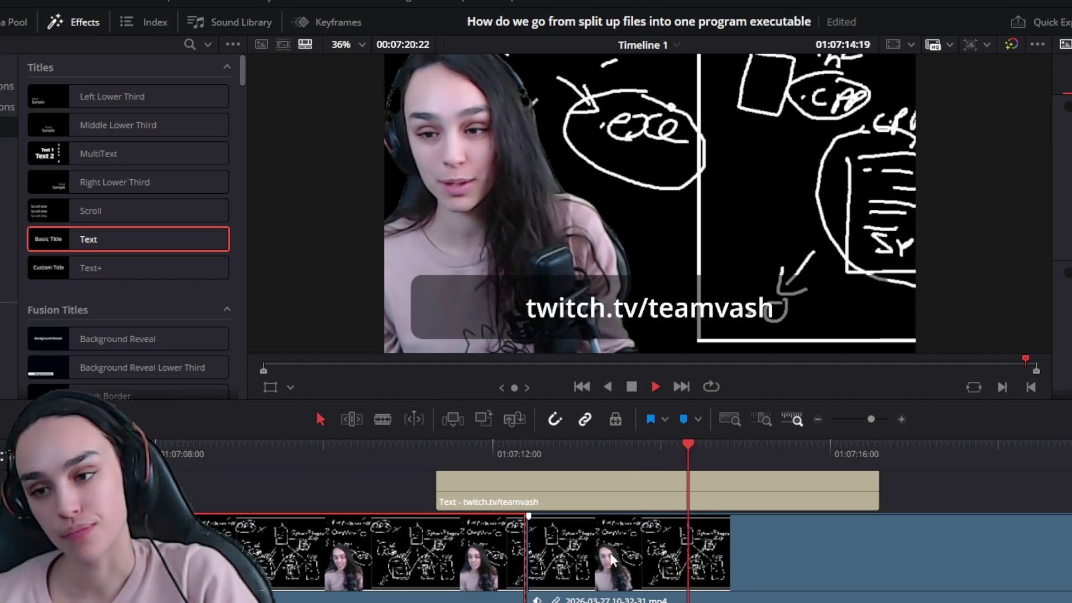
key(space)
mouse_move(687, 436)
mouse_down()
mouse_move(666, 463)
mouse_move(677, 463)
mouse_move(660, 463)
mouse_up()
Trim the pause off the next clip's head, ripple-delete the gap, and replay the cut
click(666, 562)
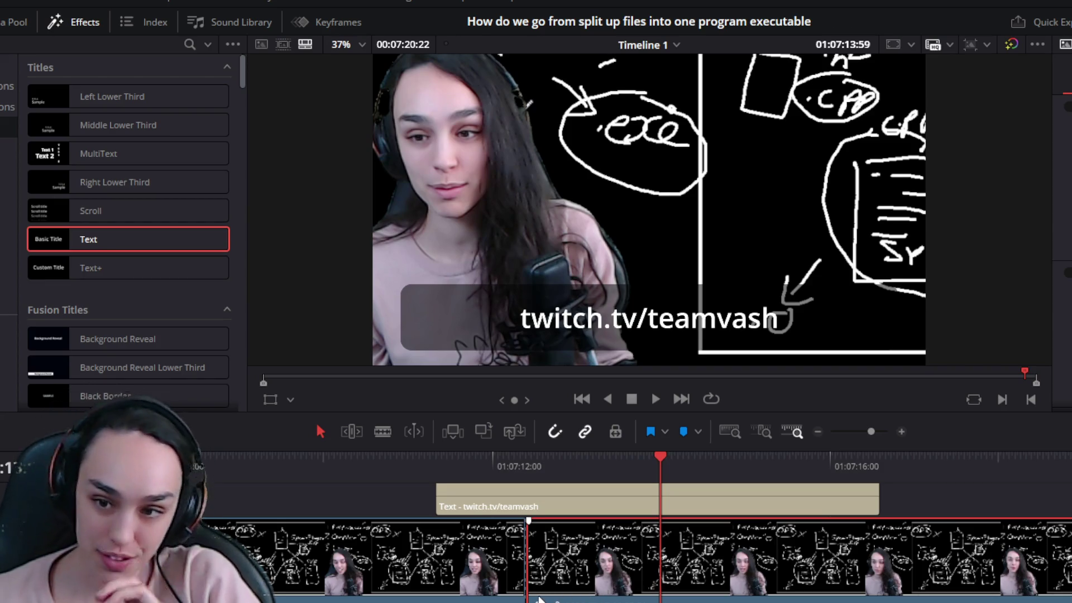
drag(528, 600, 663, 600)
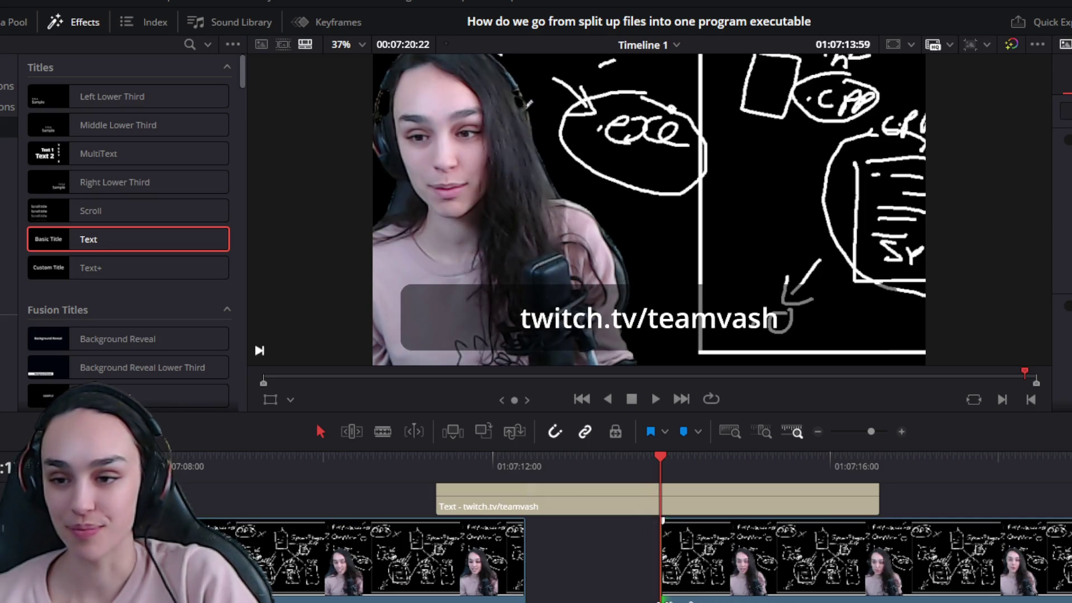
click(591, 550)
key(Delete)
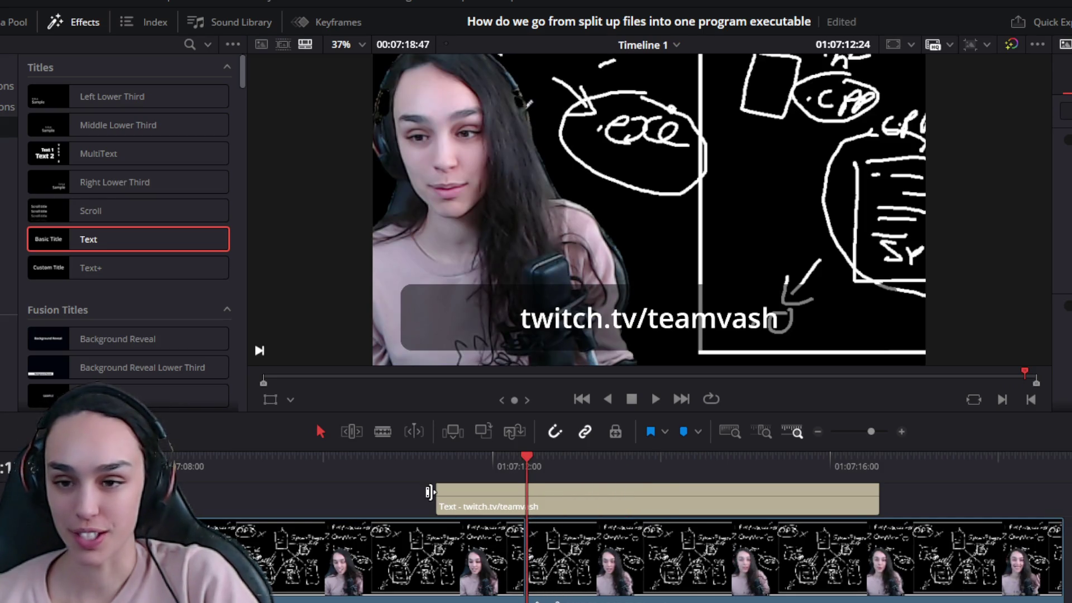
click(412, 462)
key(space)
Trim the final clip's tail so the timeline ends at 00:07:18:35
scroll(664, 596, down, 3)
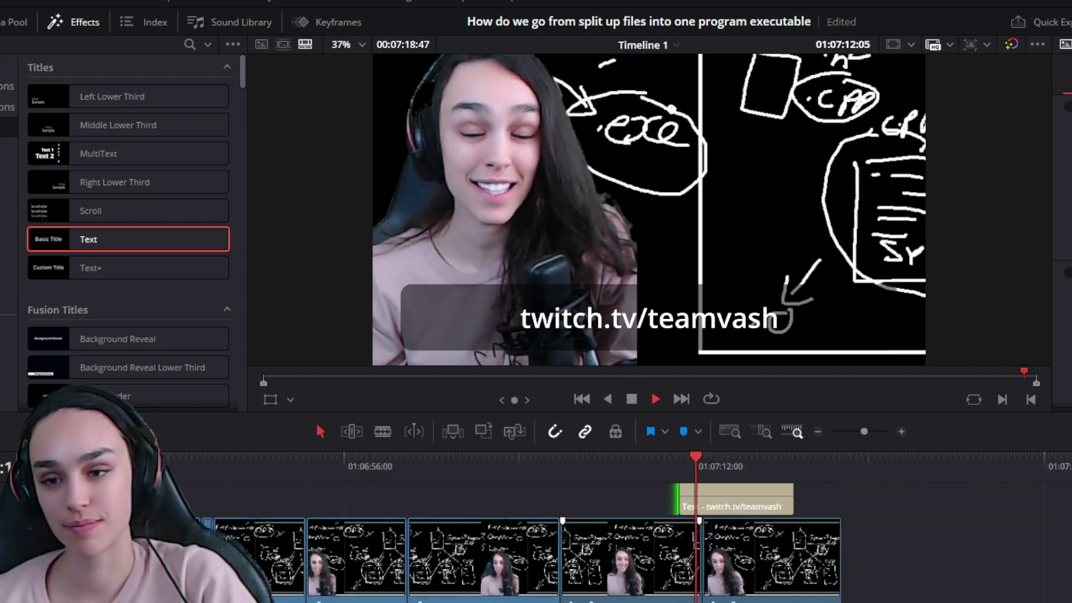
scroll(664, 596, up, 2)
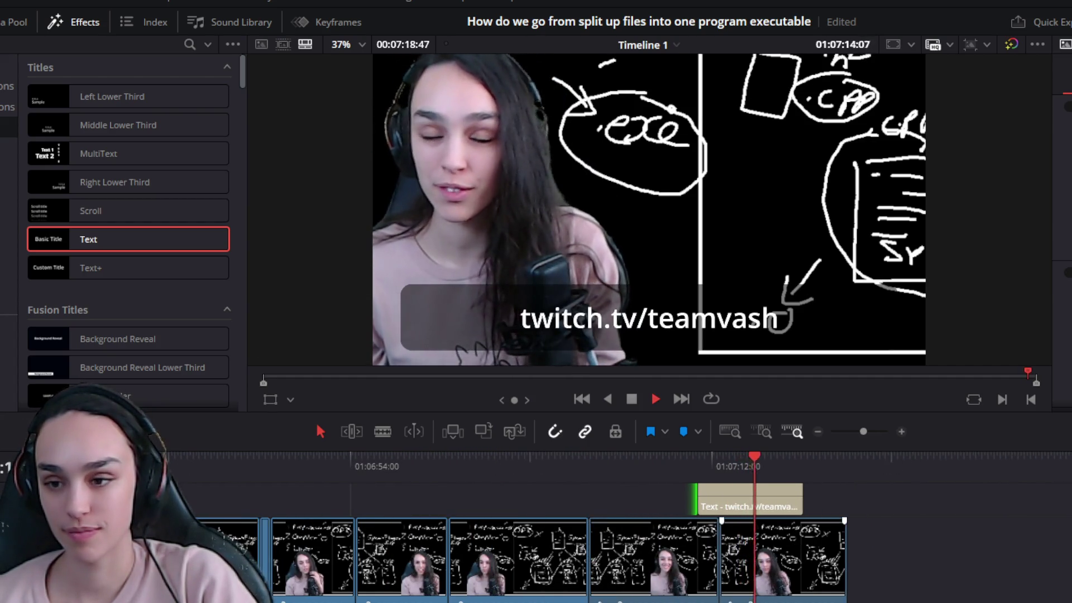
scroll(664, 596, up, 2)
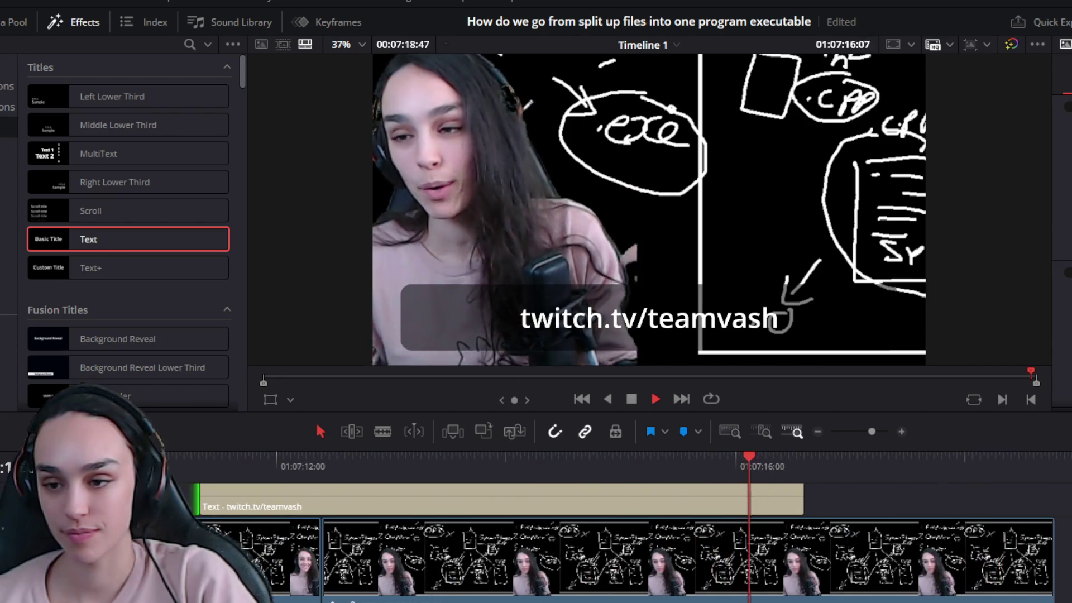
scroll(665, 596, down, 1)
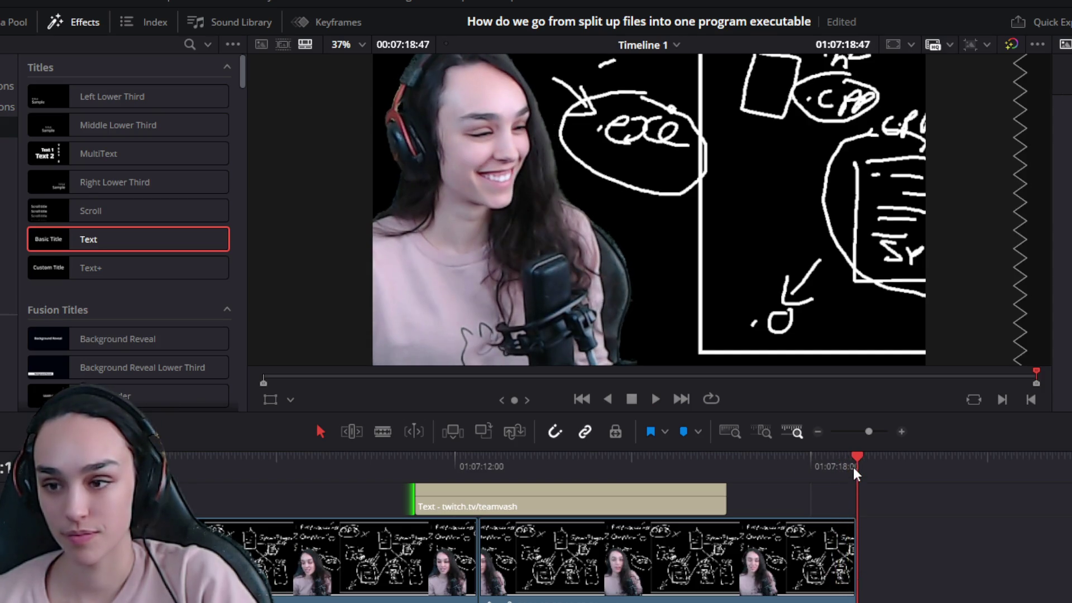
mouse_move(854, 472)
mouse_down()
mouse_move(834, 471)
mouse_move(843, 474)
mouse_up()
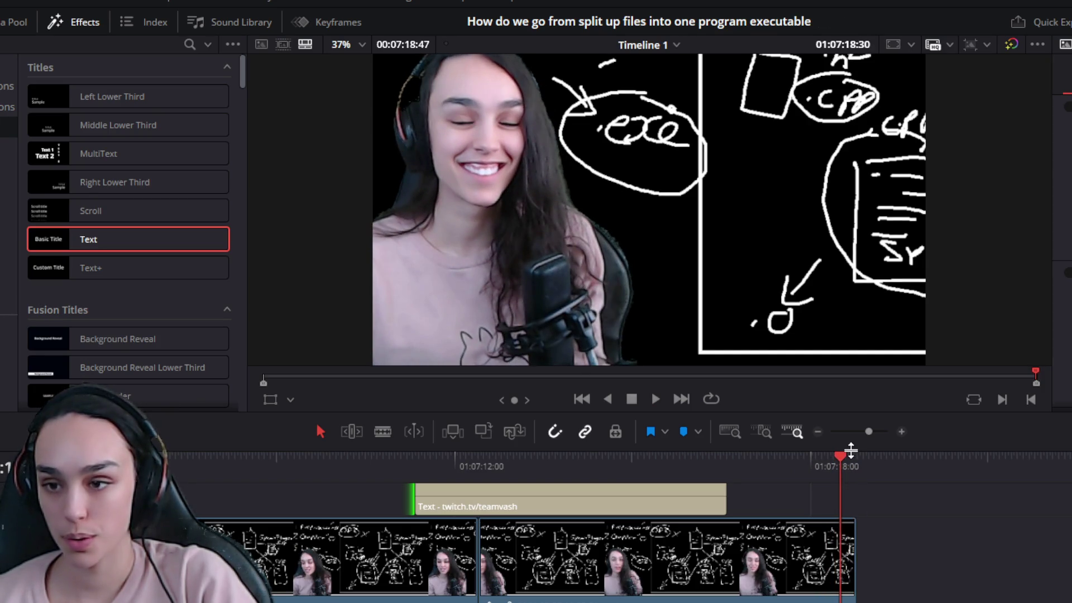
drag(854, 578, 840, 586)
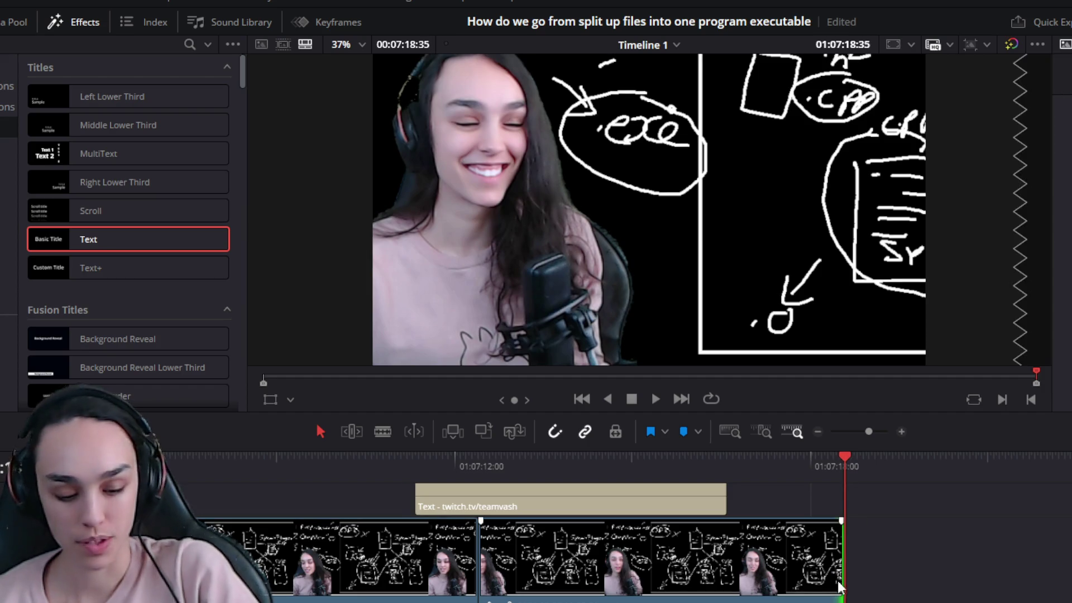
key(ctrl+minus)
key(ctrl+minus)
key(ctrl+minus)
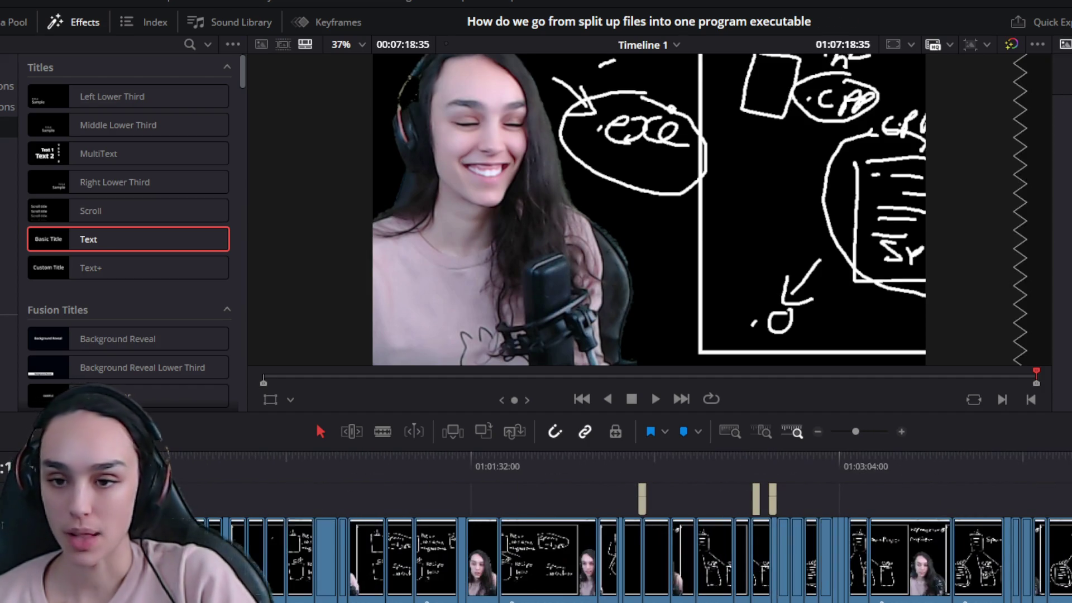
Play the timeline opening and zoom in on the dead section near 01:00:04
key(Home)
key(space)
key(ctrl+equal)
key(ctrl+equal)
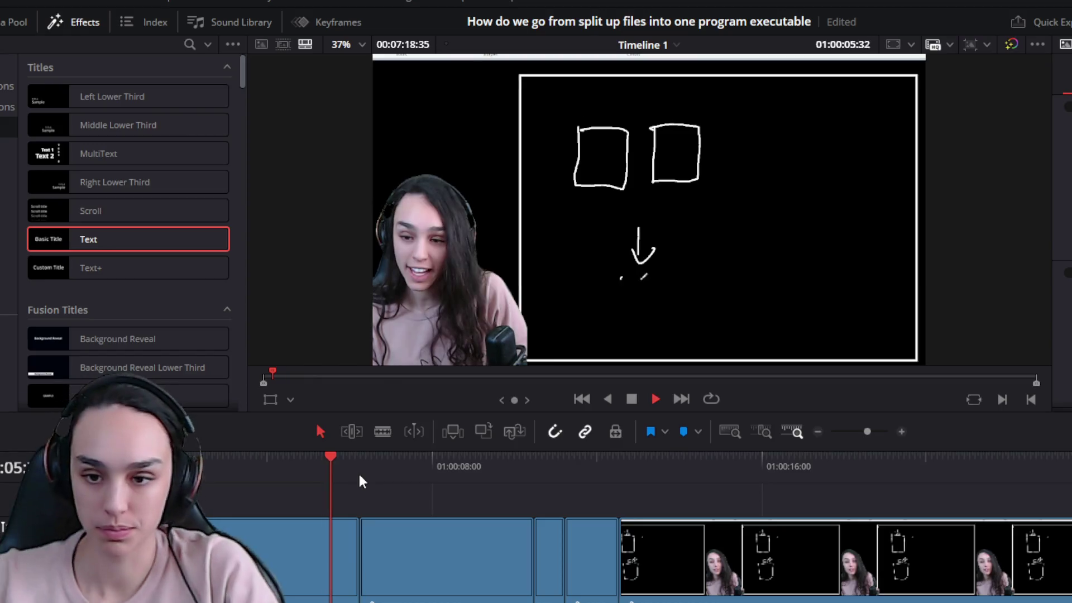
key(space)
key(ctrl+minus)
key(ctrl+minus)
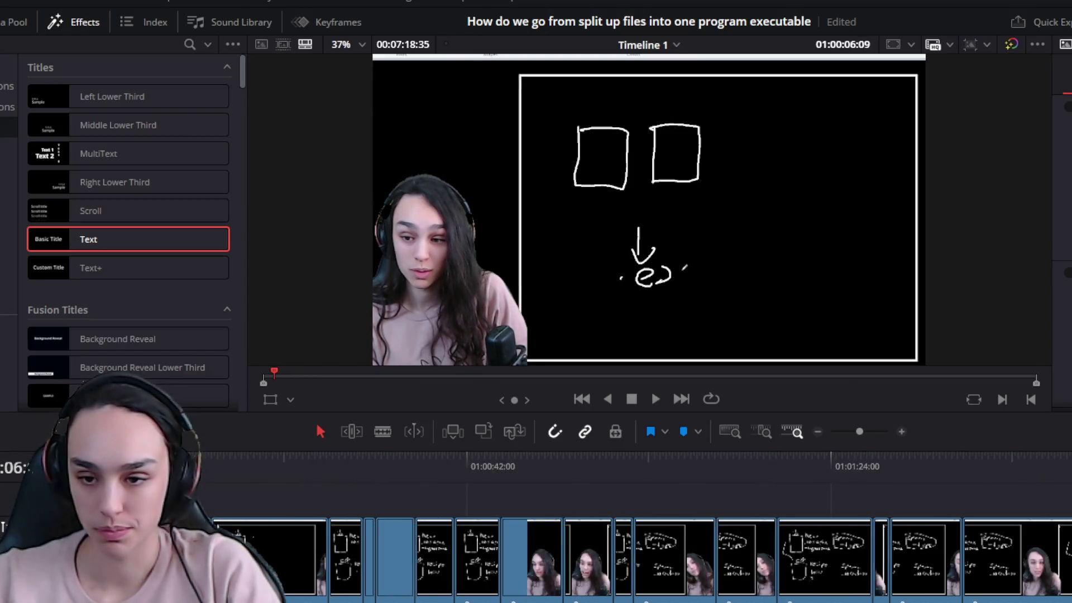
key(ctrl+minus)
key(ctrl+minus)
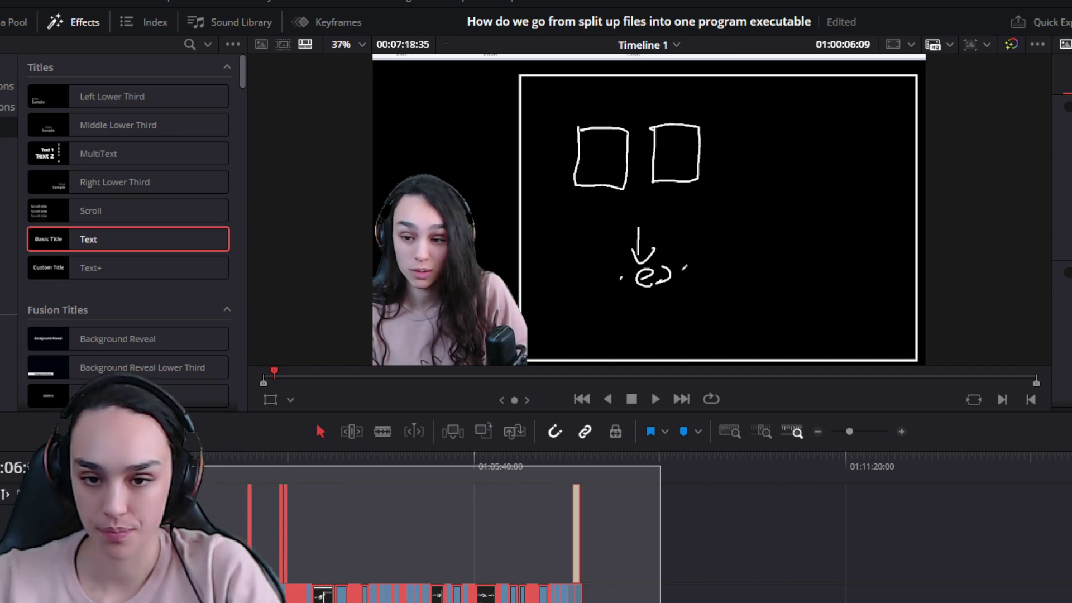
key(ctrl+equal)
key(ctrl+equal)
key(ctrl+equal)
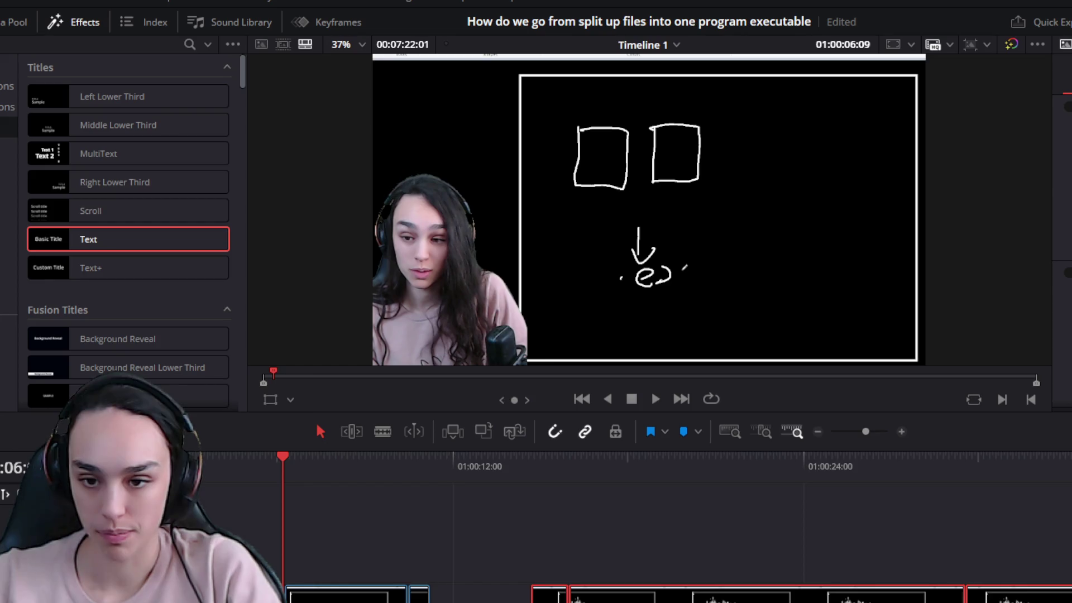
key(ctrl+equal)
key(ctrl+equal)
key(ctrl+minus)
scroll(706, 562, down, 2)
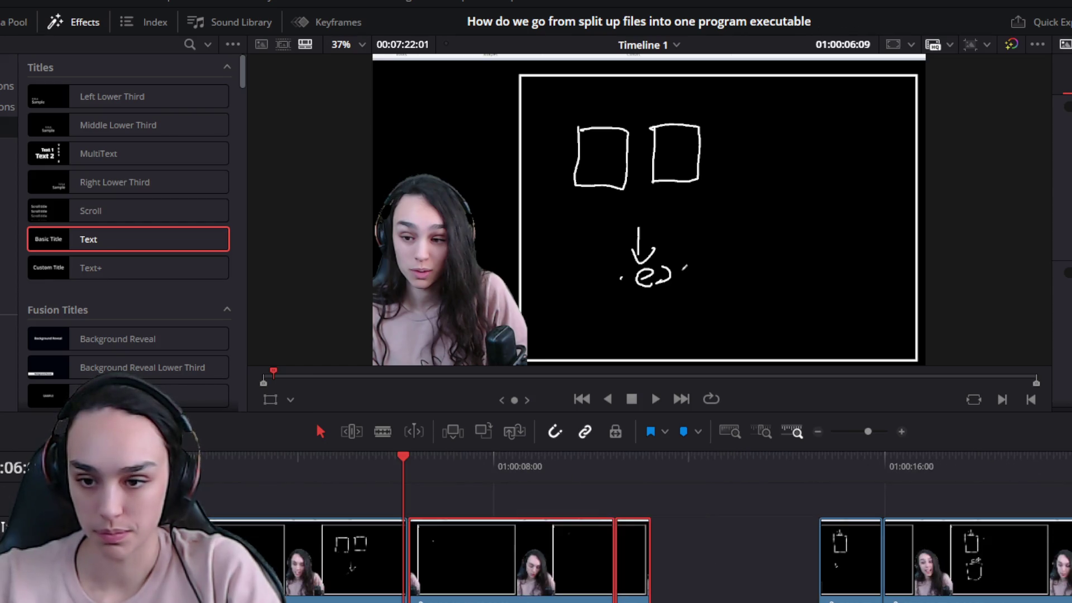
Trim the clips around the dead section between 01:00:04 and 01:00:08
drag(491, 580, 676, 581)
drag(405, 581, 422, 583)
click(347, 481)
key(space)
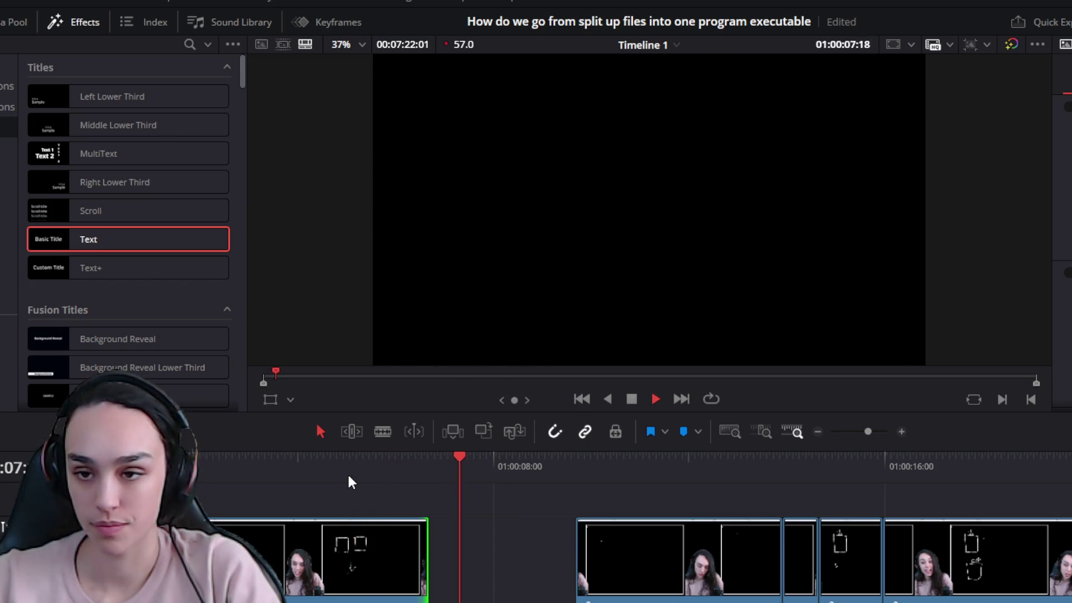
click(578, 461)
key(space)
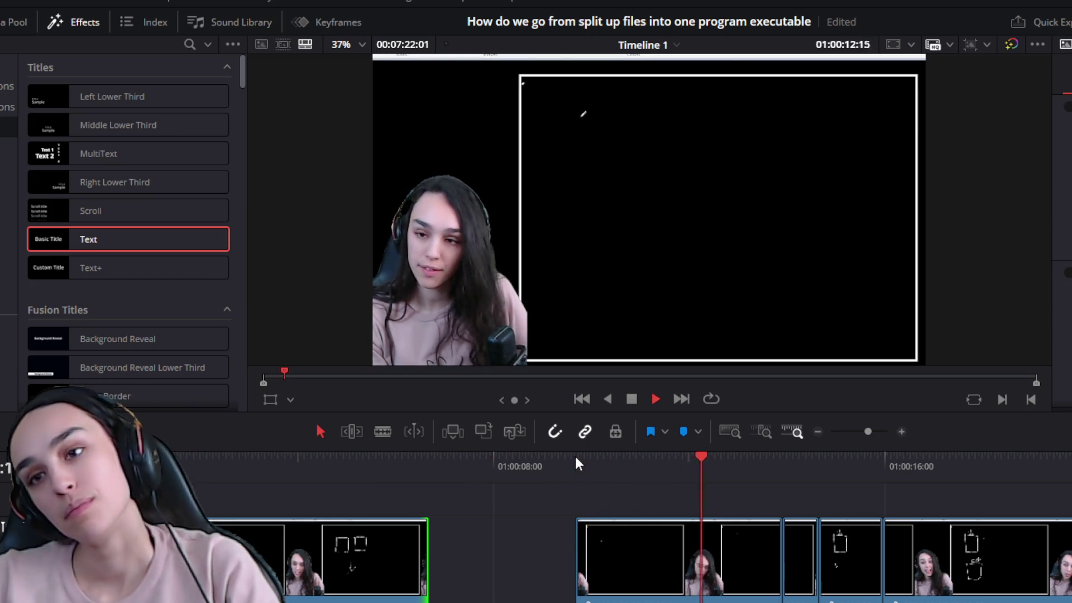
key(space)
drag(427, 567, 428, 567)
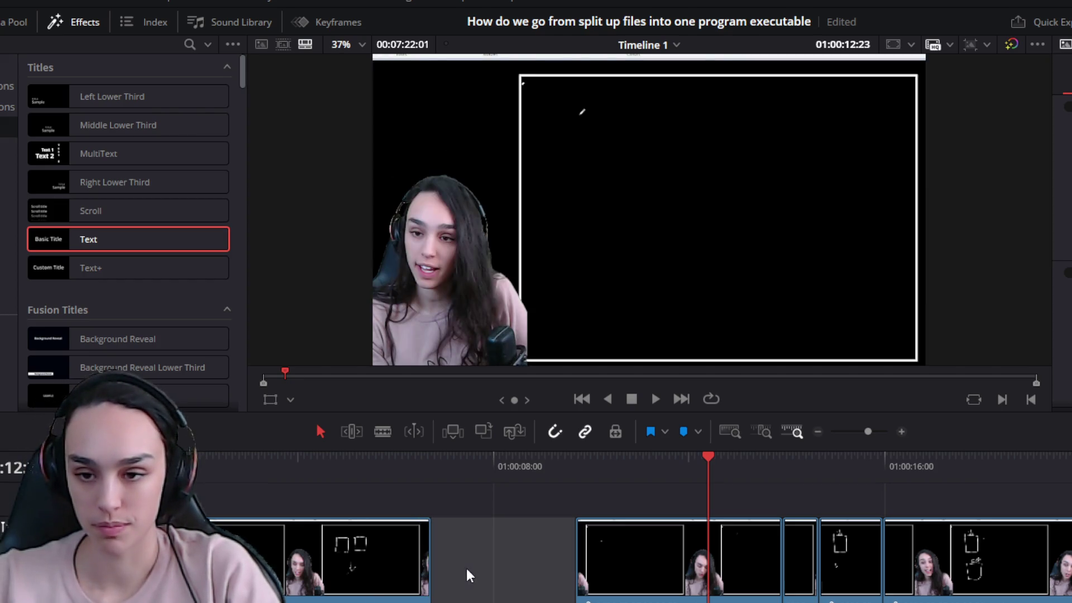
Ripple-delete the leftover gap and play back across the cut to check it
key(Delete)
click(306, 462)
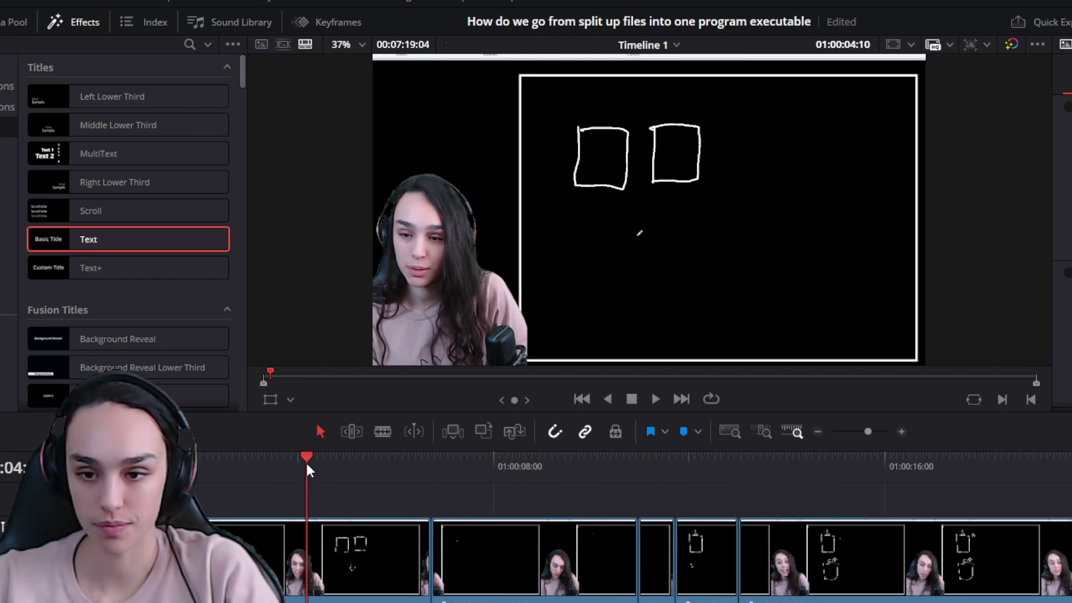
key(space)
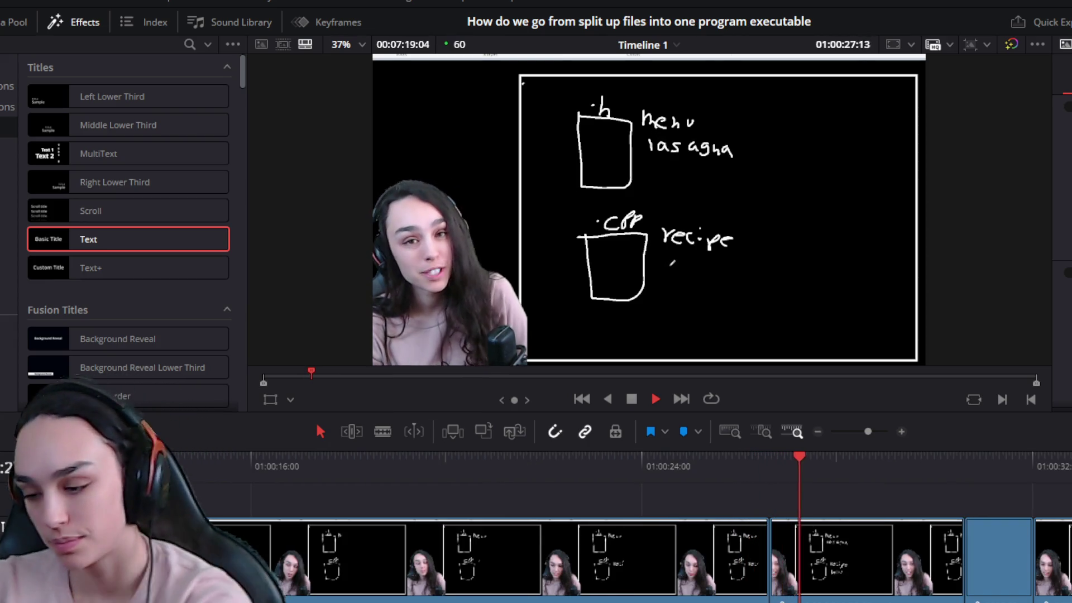
click(653, 464)
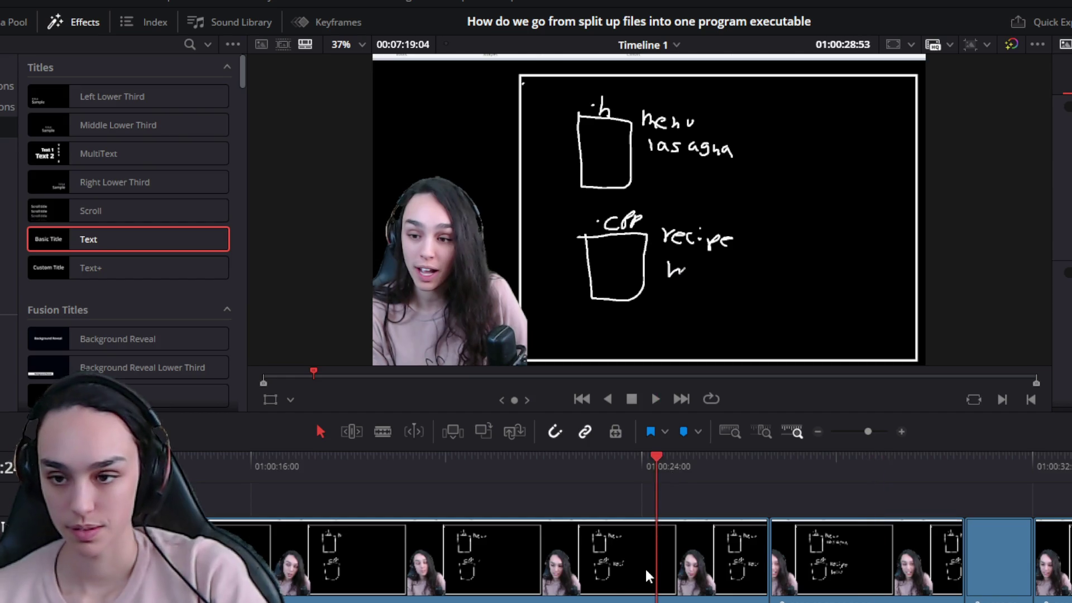
Split the clip at the pause near 01:00:24, try deleting the stretch, then undo
scroll(653, 485, up, 2)
mouse_move(801, 485)
mouse_down()
mouse_move(973, 486)
mouse_move(935, 493)
mouse_up()
key(ctrl+b)
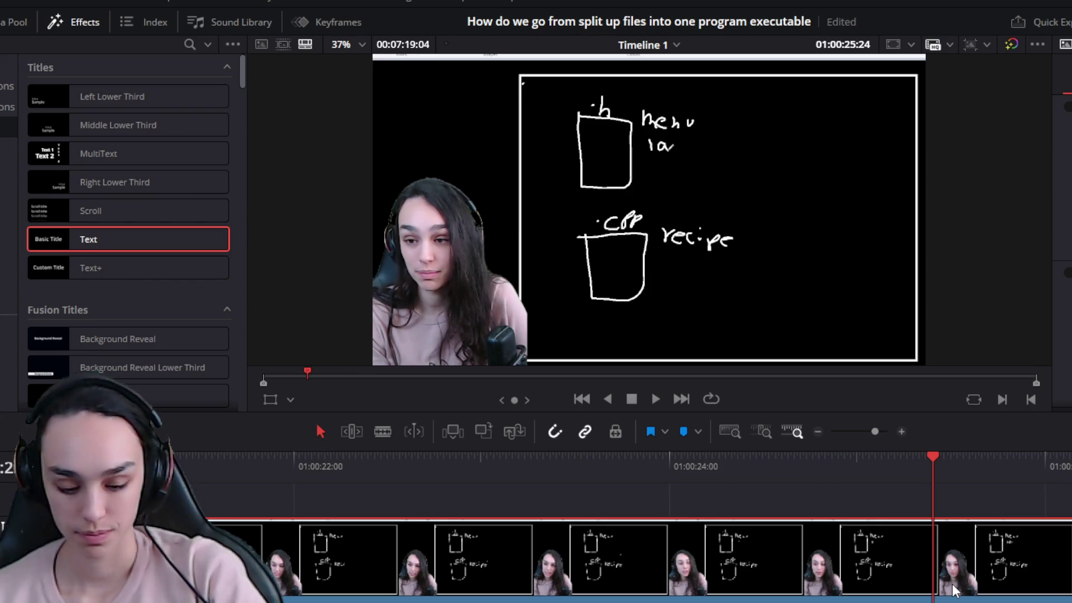
key(space)
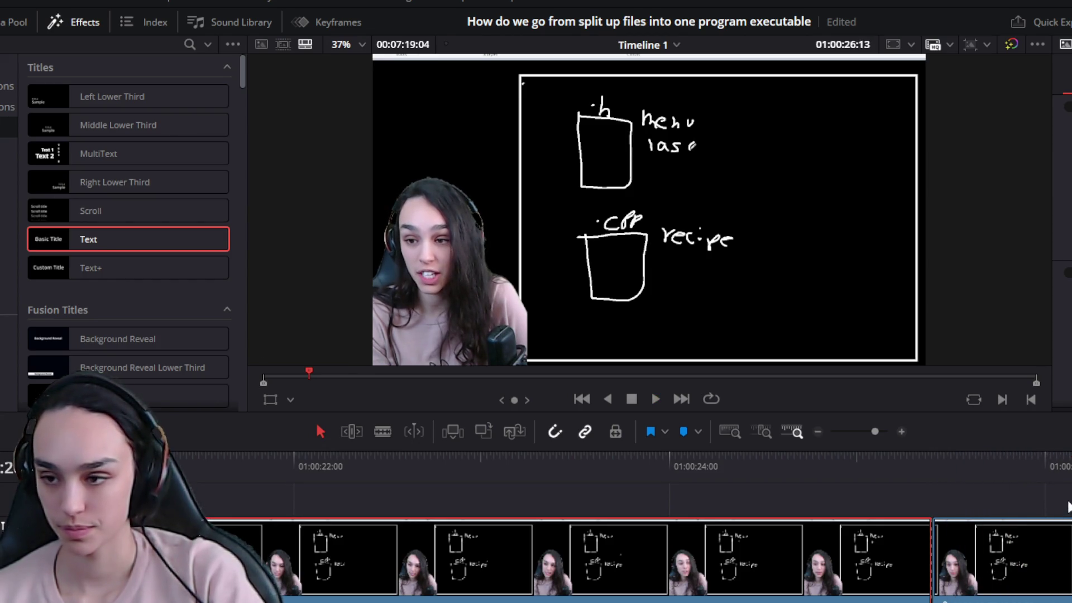
drag(1060, 474, 1048, 475)
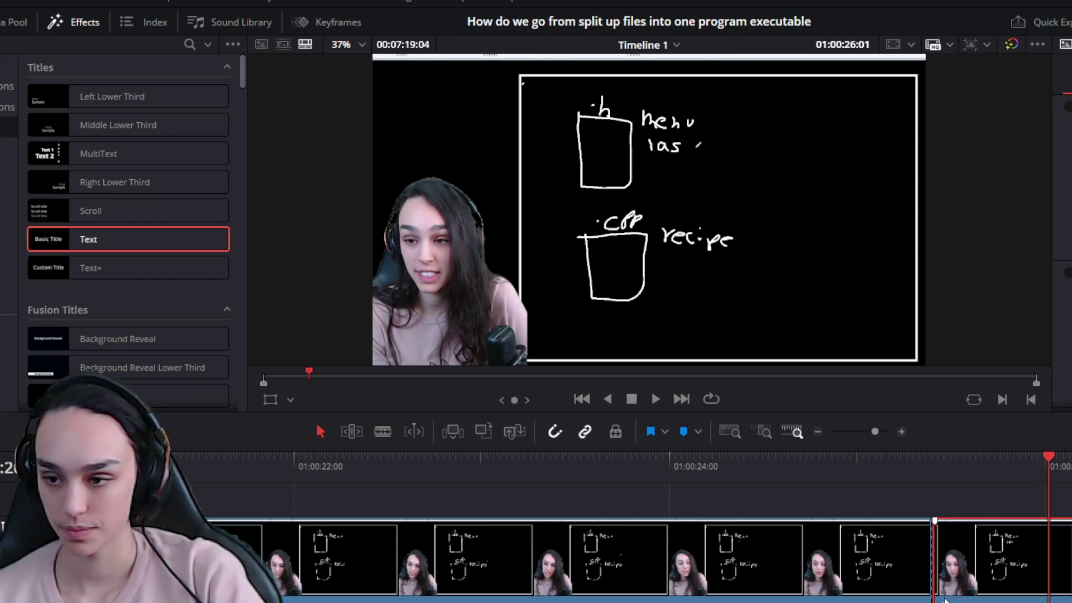
click(945, 600)
key(BackSpace)
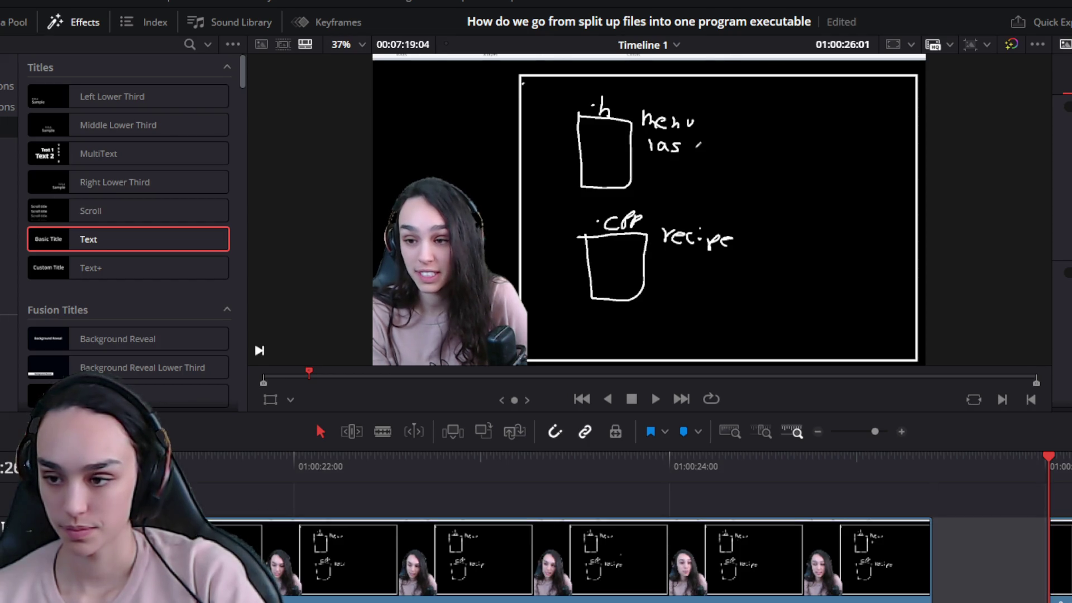
key(ctrl+z)
Trim the clip's end back to the playhead and ripple-delete the gap near 01:00:24
key(space)
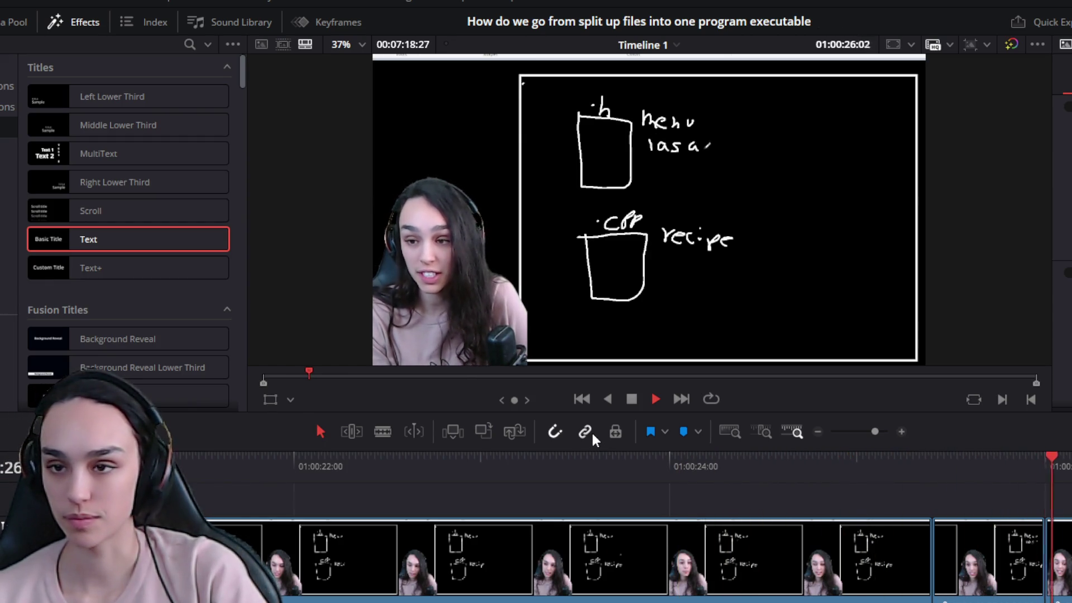
key(space)
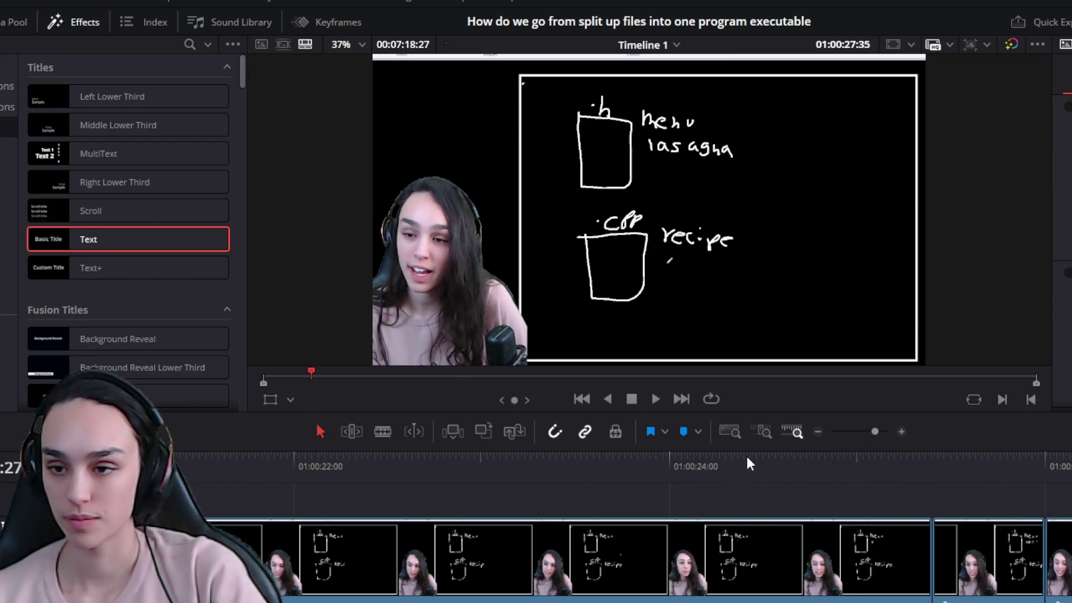
drag(751, 466, 801, 473)
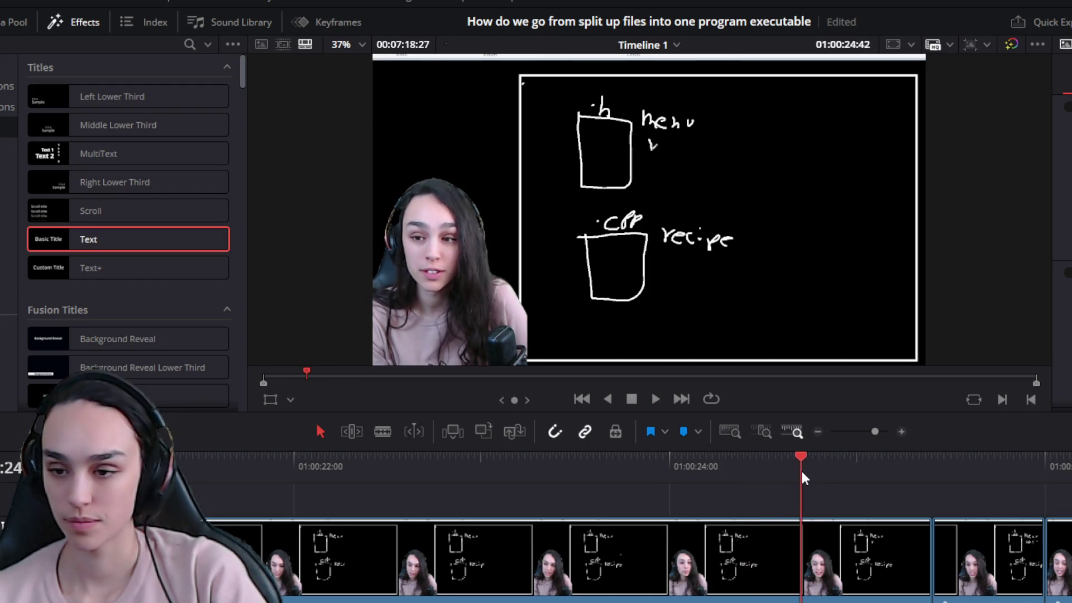
drag(922, 593, 804, 593)
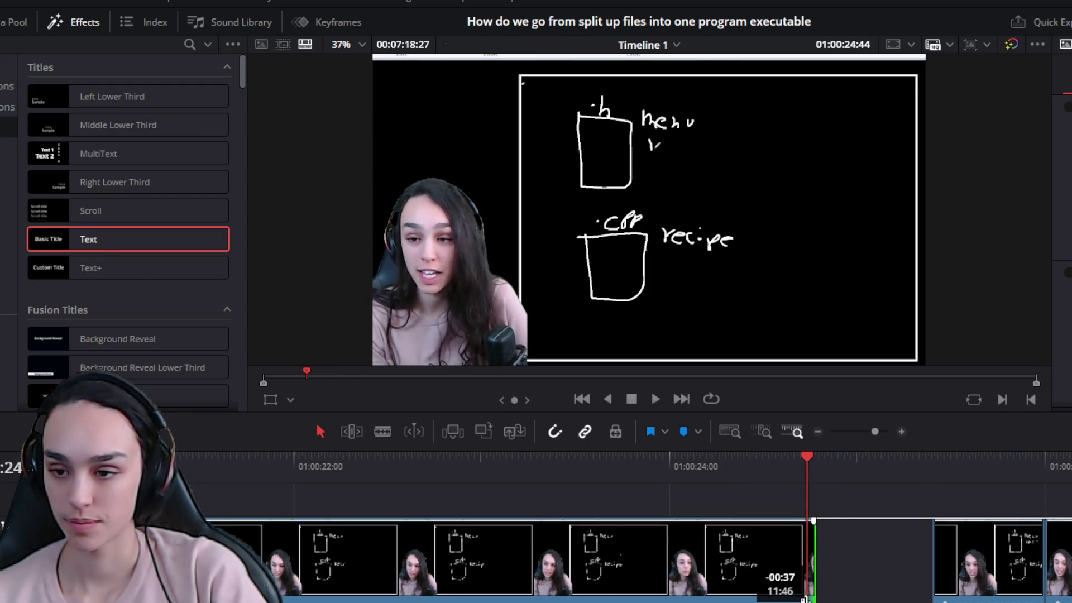
click(890, 592)
key(Delete)
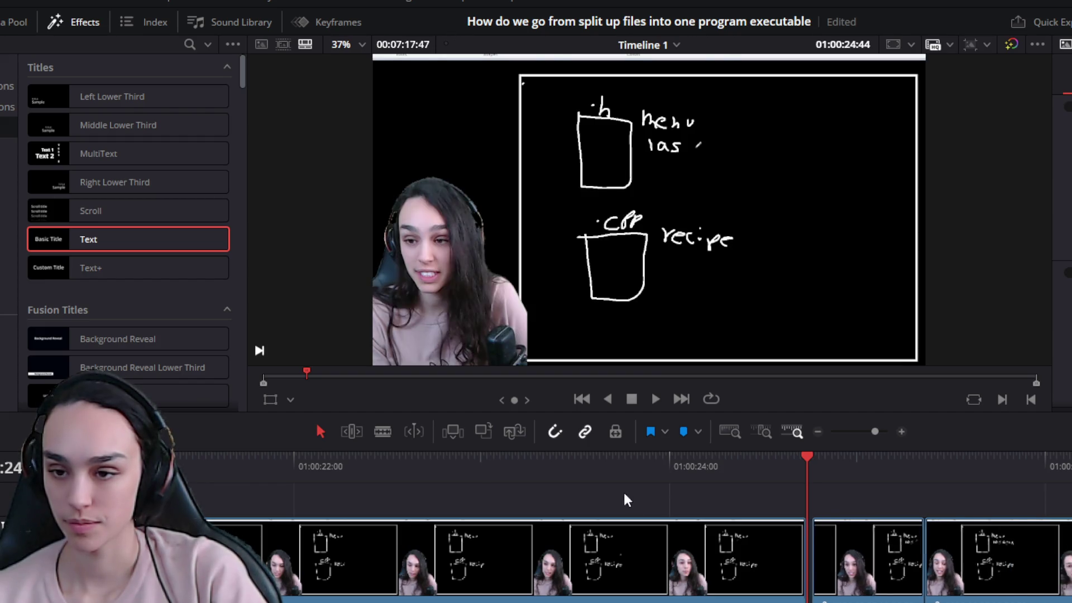
click(484, 469)
key(space)
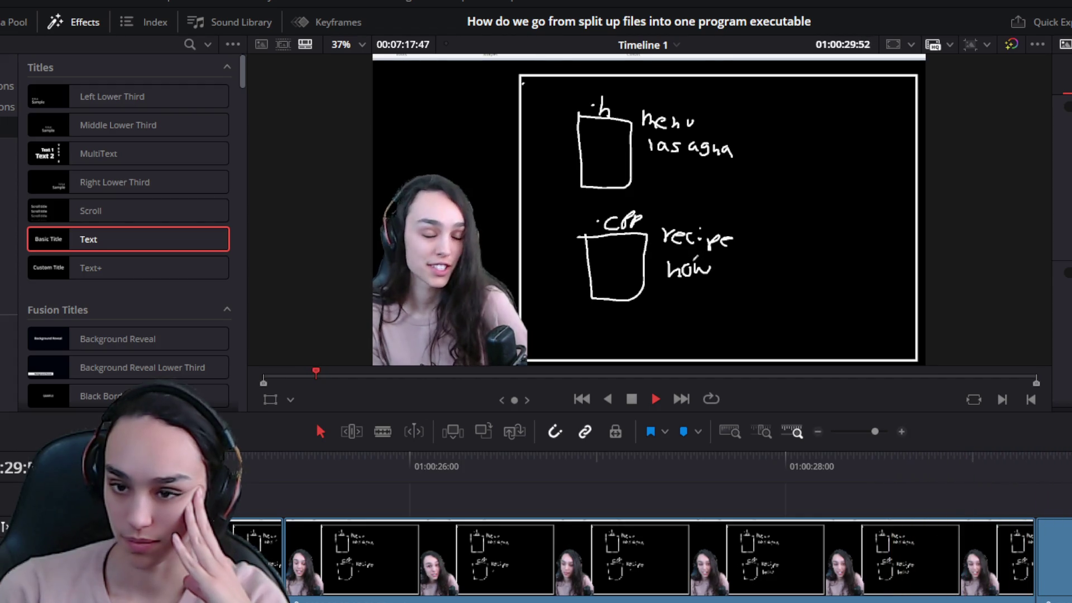
Split at the next pause near 01:00:28 and trim the following clip's dead start
click(693, 554)
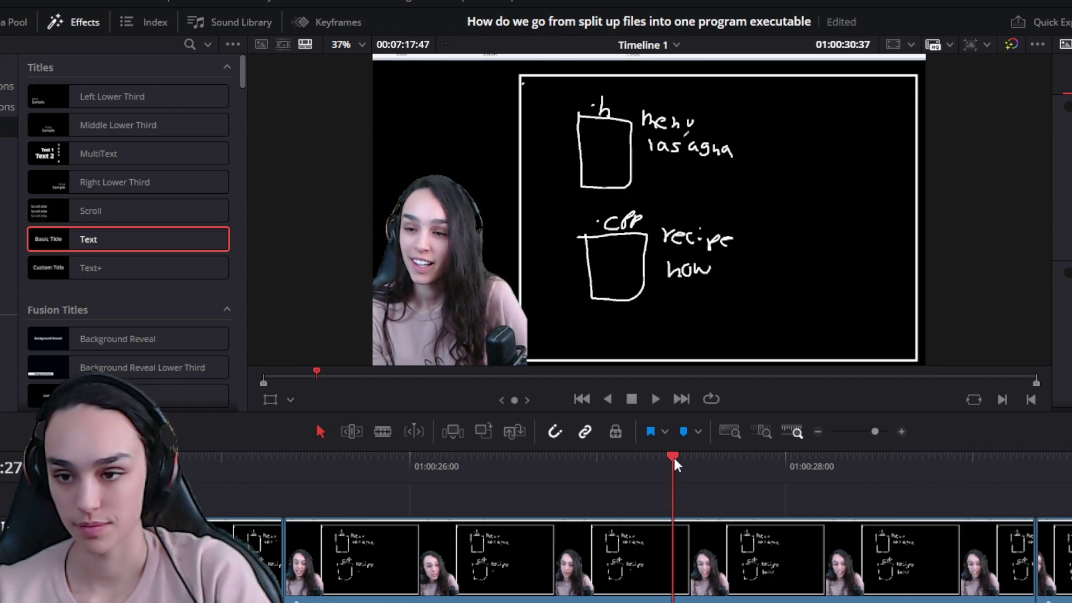
key(space)
key(space)
key(ctrl+b)
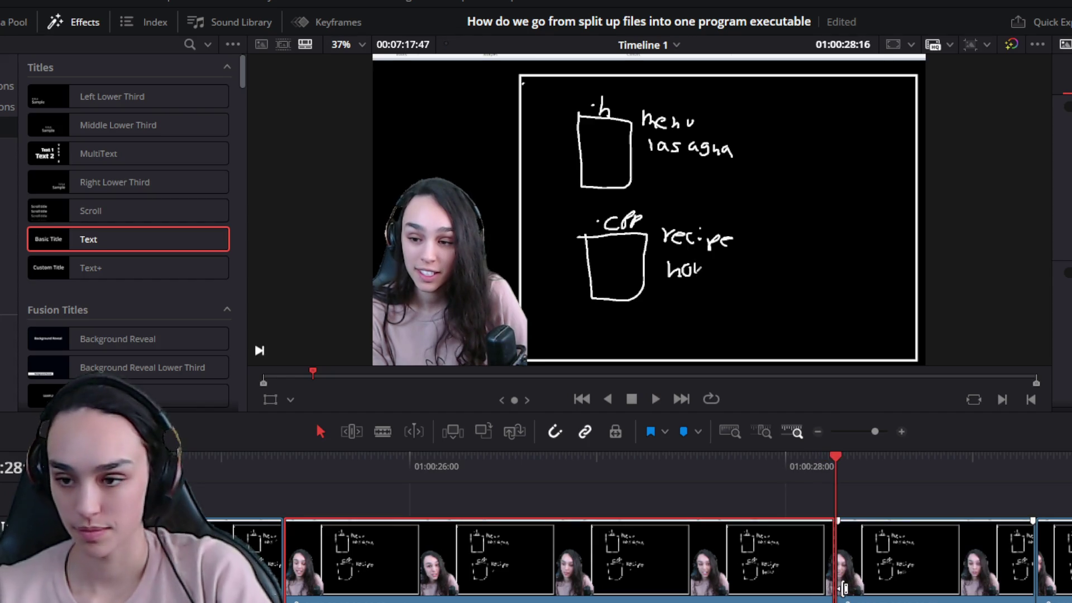
drag(844, 588, 981, 586)
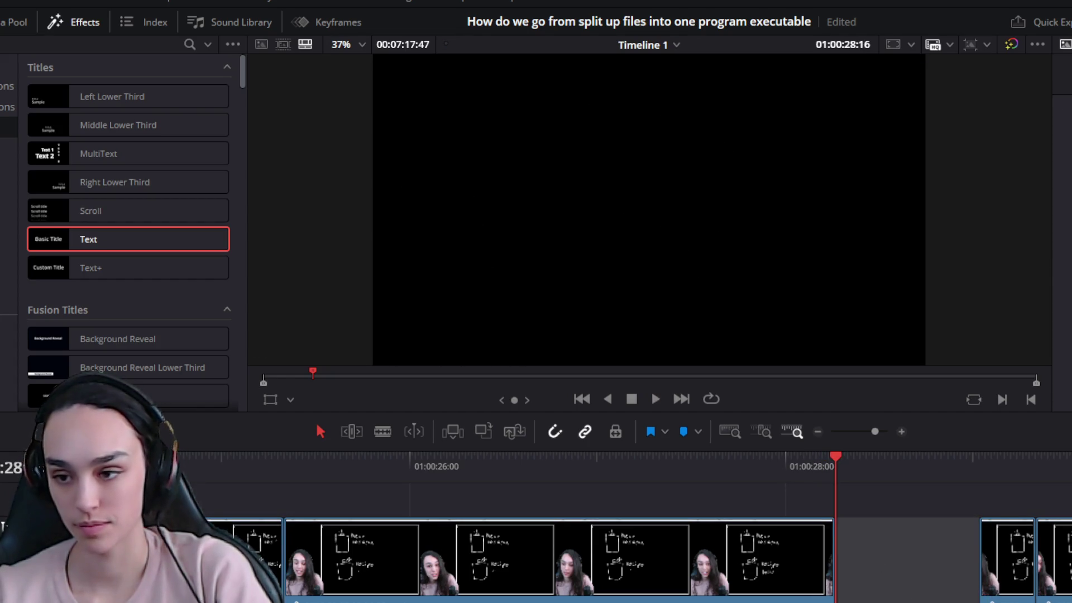
click(233, 473)
key(space)
scroll(267, 531, down, 2)
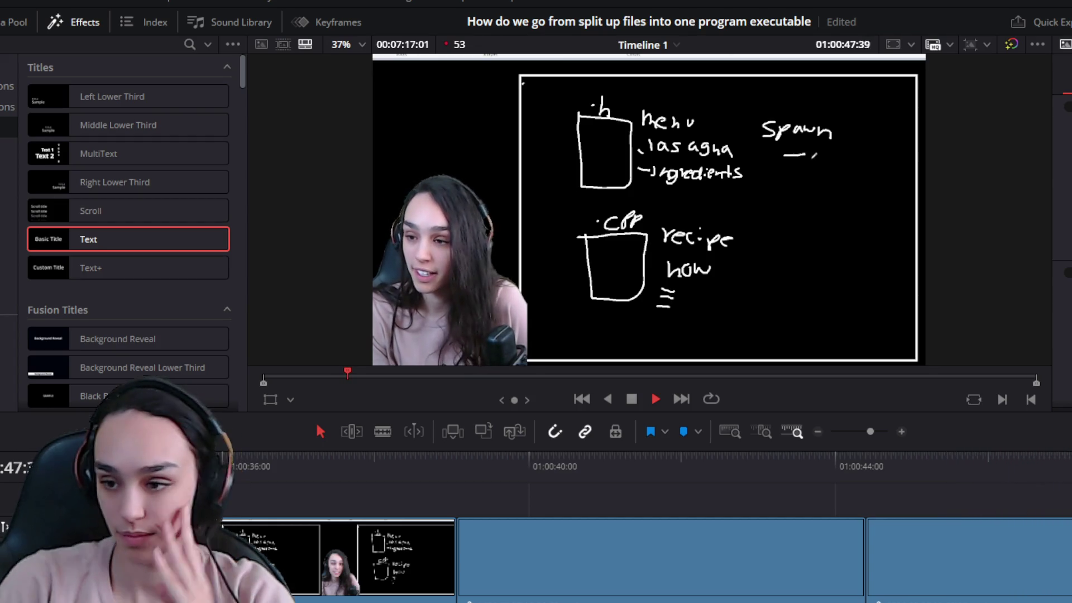
Trim the dead section near 01:00:46 and ripple-delete its gap, then review it
key(space)
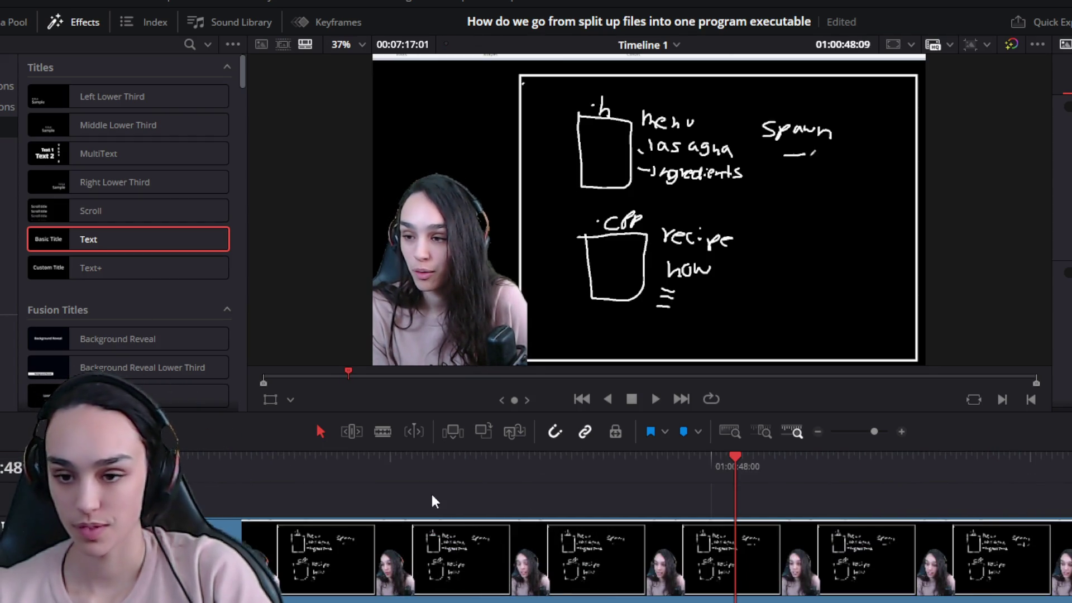
click(488, 458)
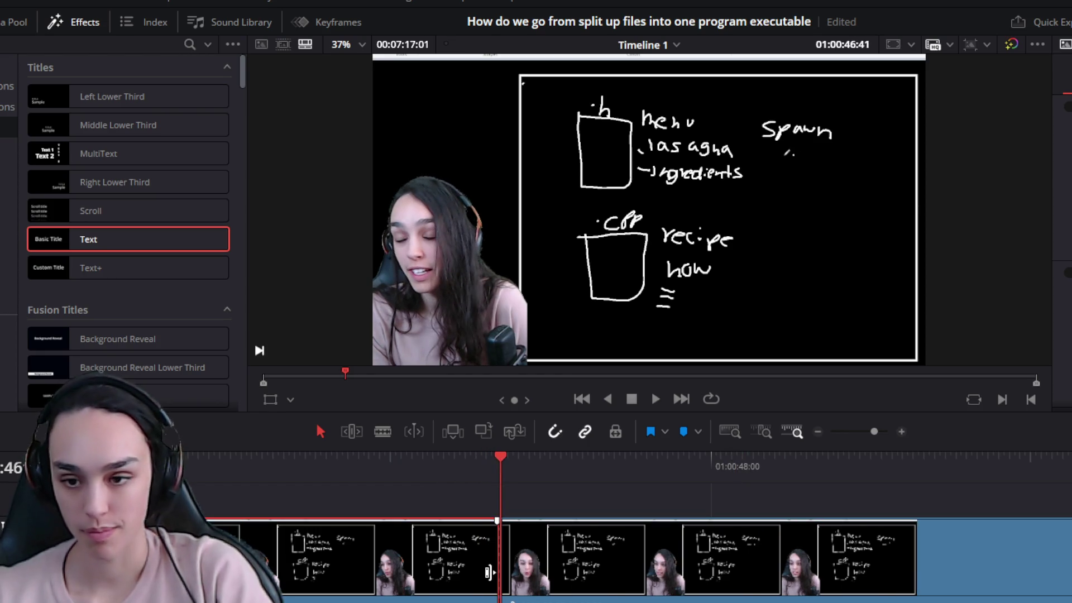
drag(499, 553, 399, 576)
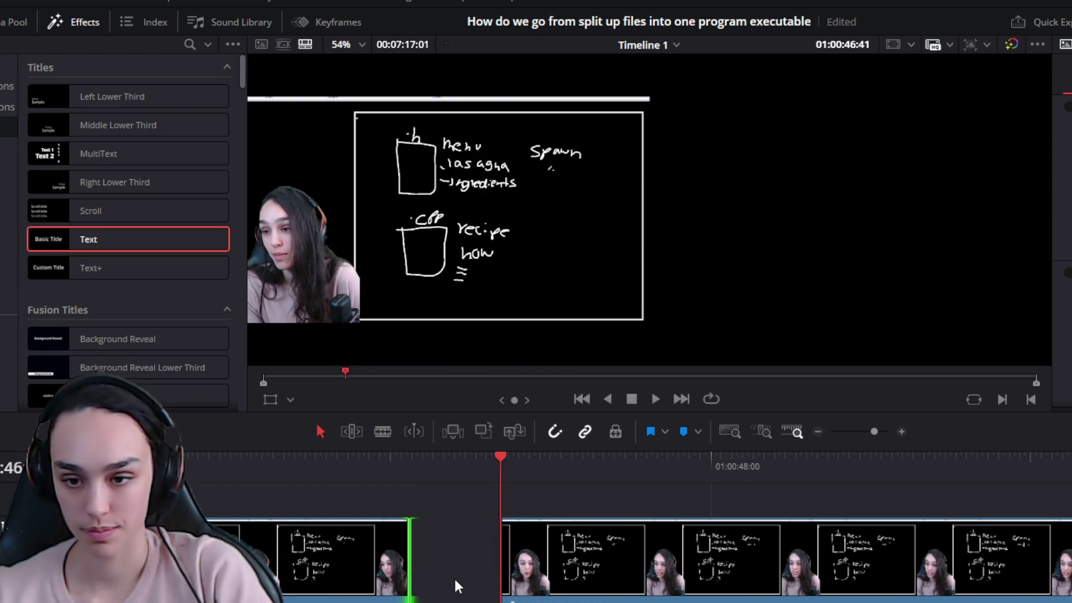
click(454, 577)
key(BackSpace)
click(258, 465)
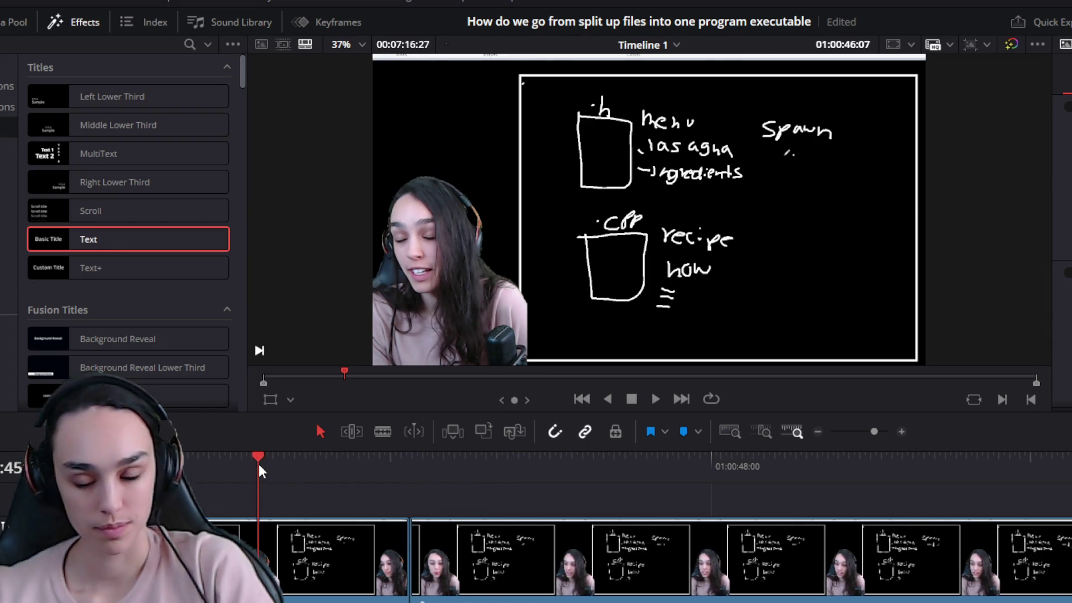
key(space)
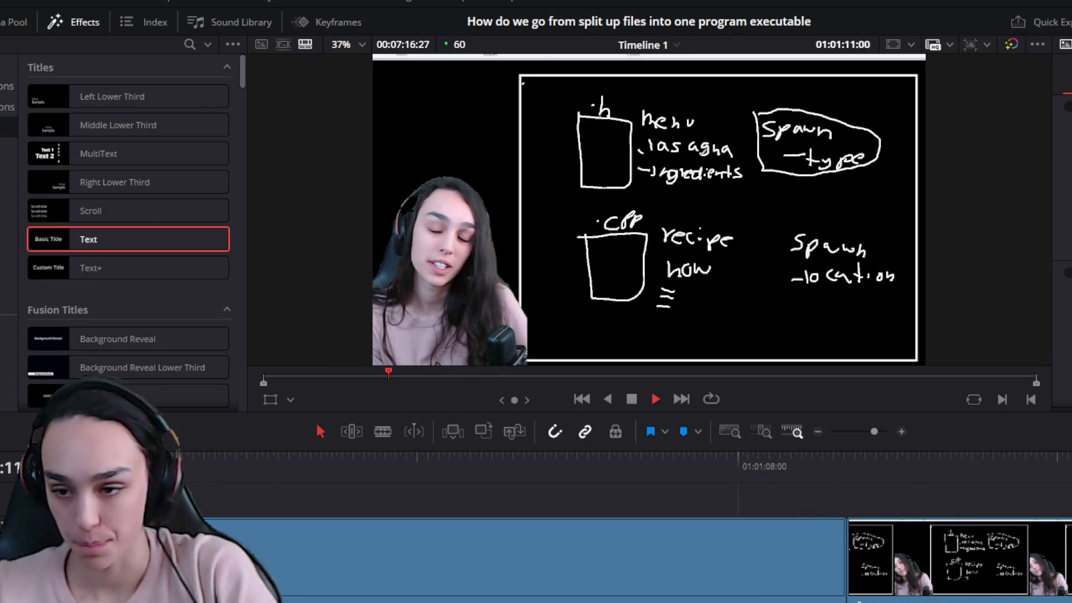
Trim the dead start off the clip near 01:01:08 and close the gap
key(space)
key(space)
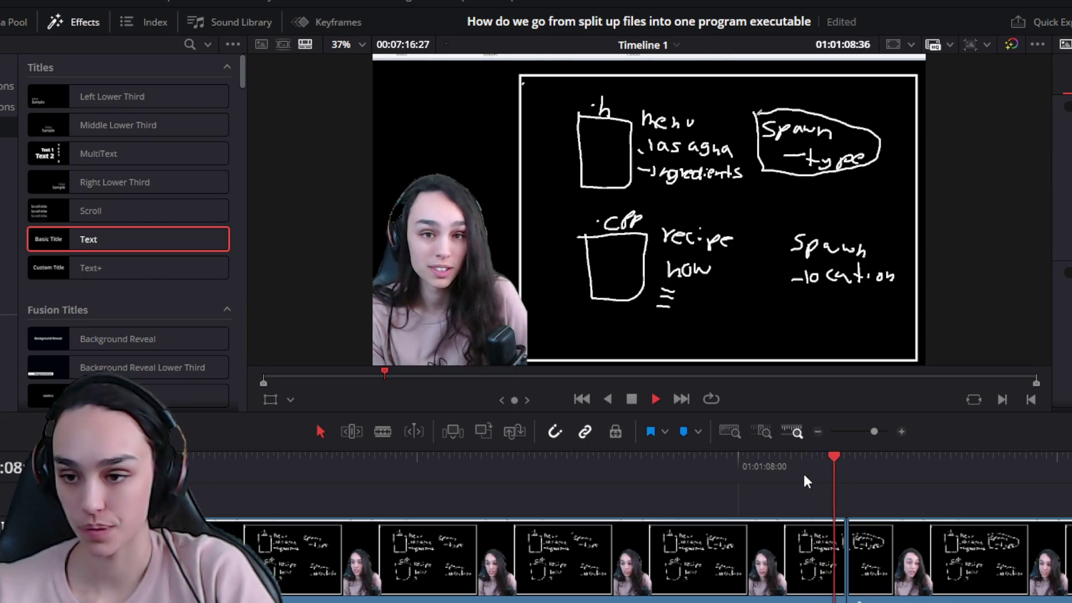
click(922, 471)
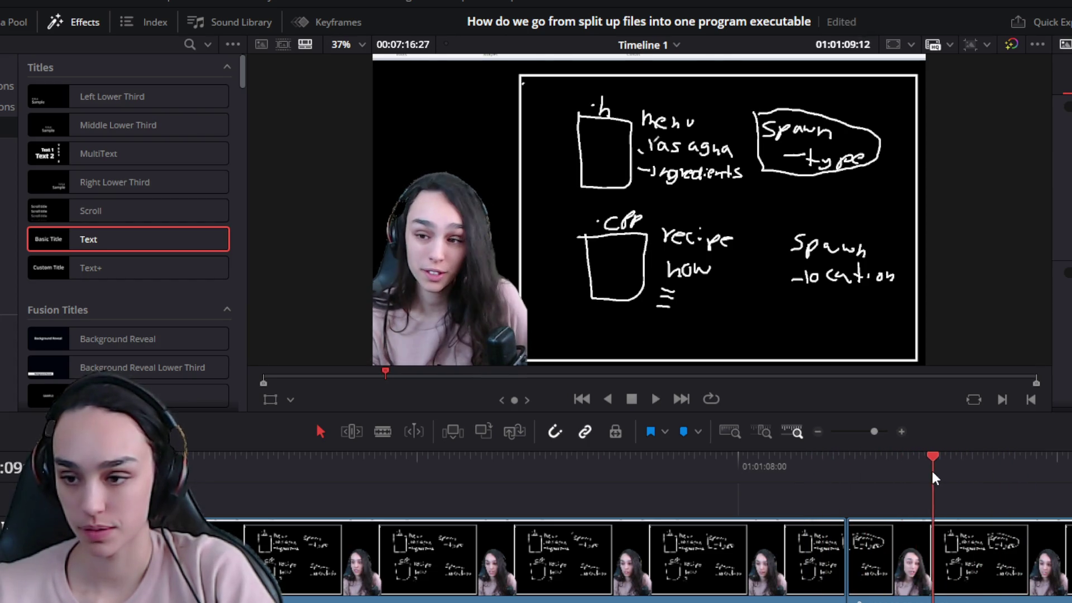
key(space)
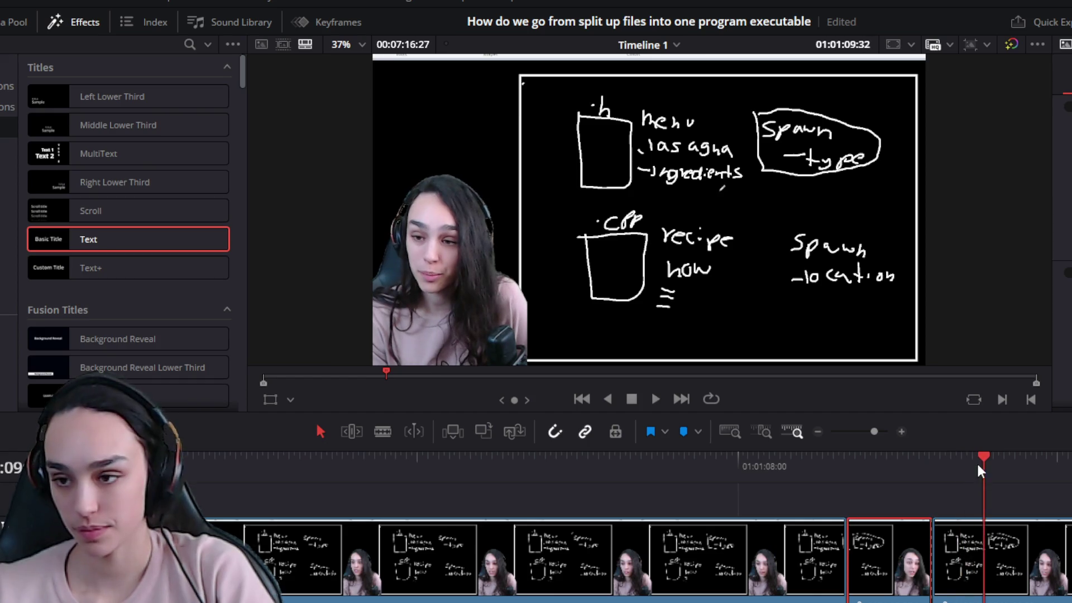
click(965, 460)
click(957, 527)
drag(941, 592, 971, 594)
click(950, 558)
key(Delete)
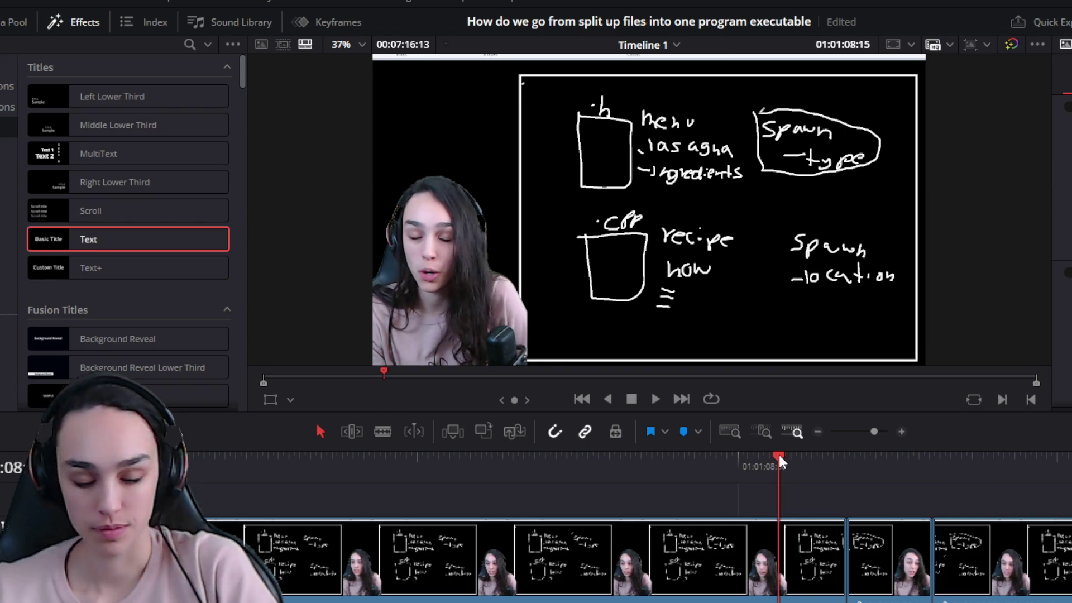
key(space)
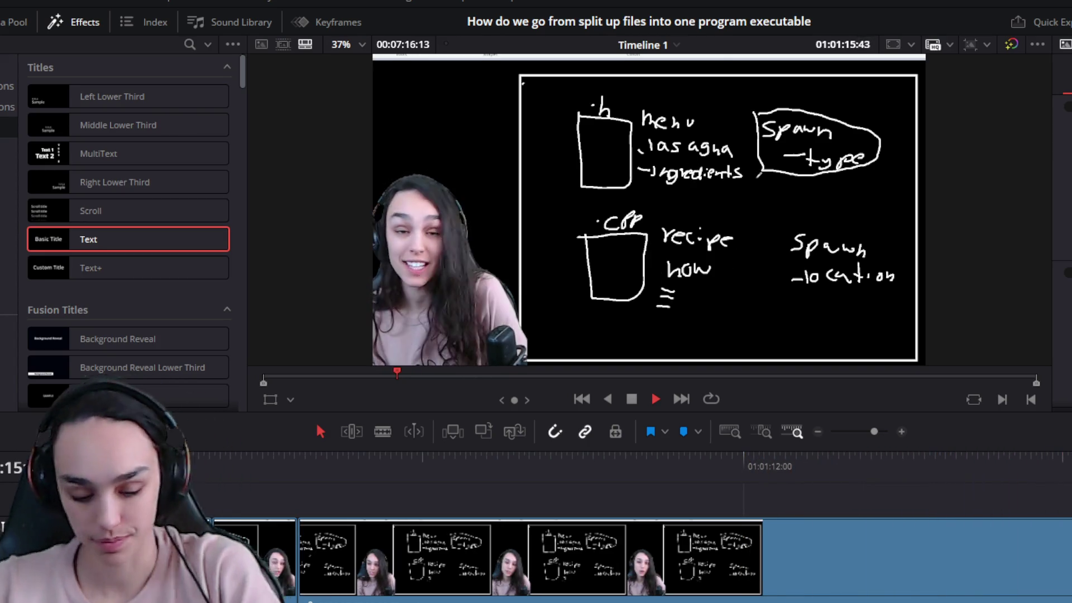
Move the DECLARATION lower third to start near 01:01:11 and preview it
key(space)
scroll(933, 514, down, 5)
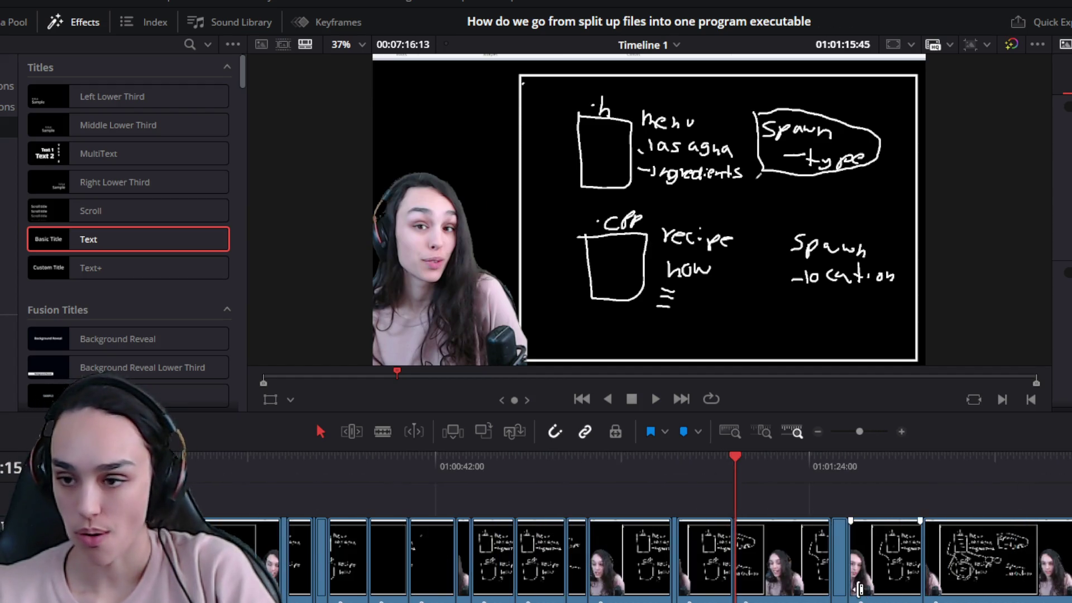
scroll(942, 520, down, 2)
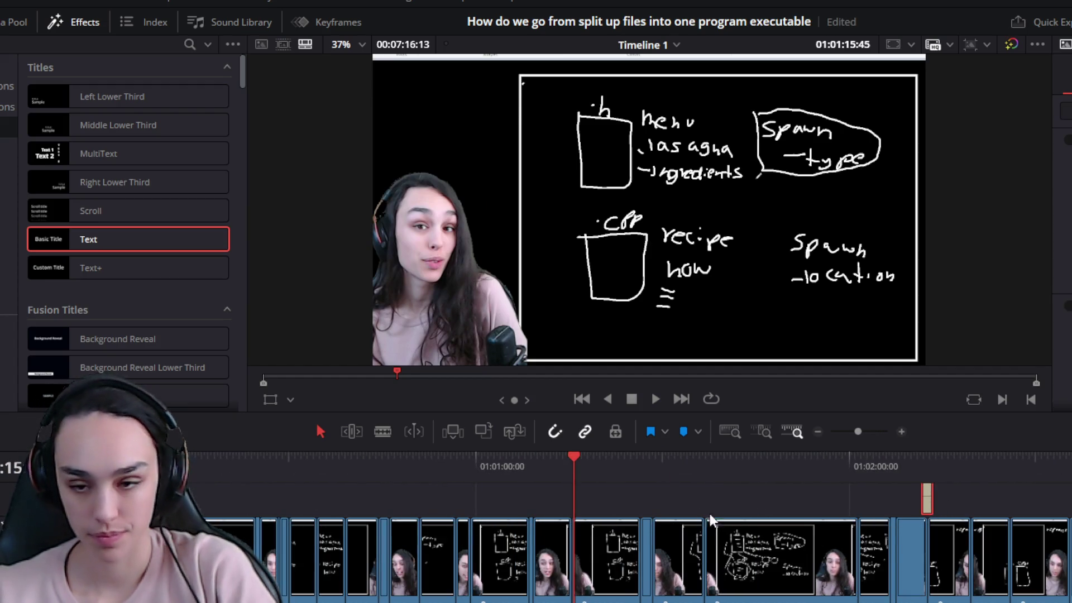
scroll(592, 540, up, 3)
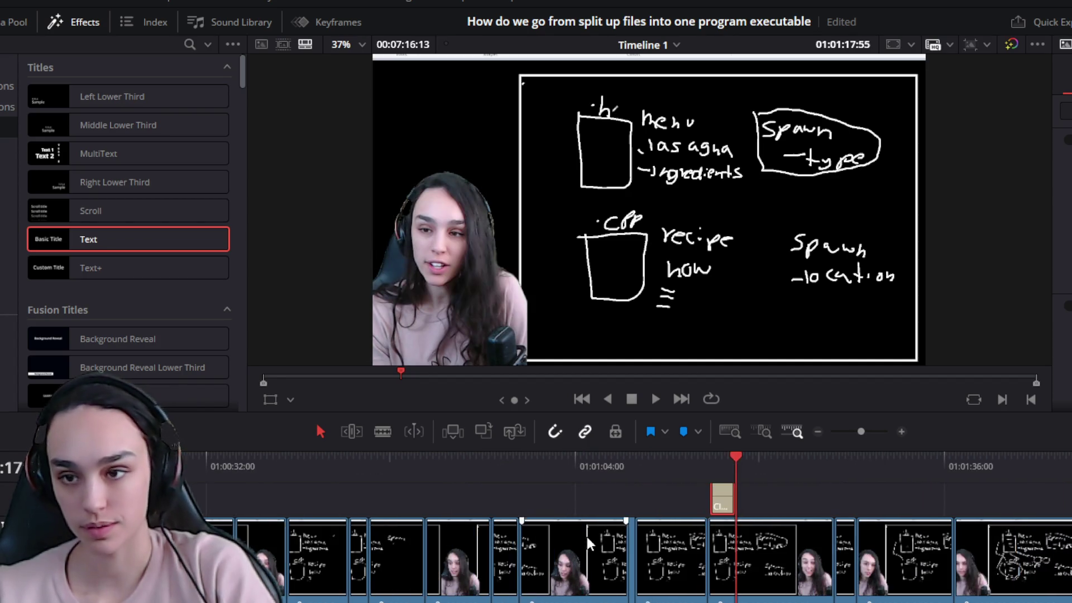
click(698, 466)
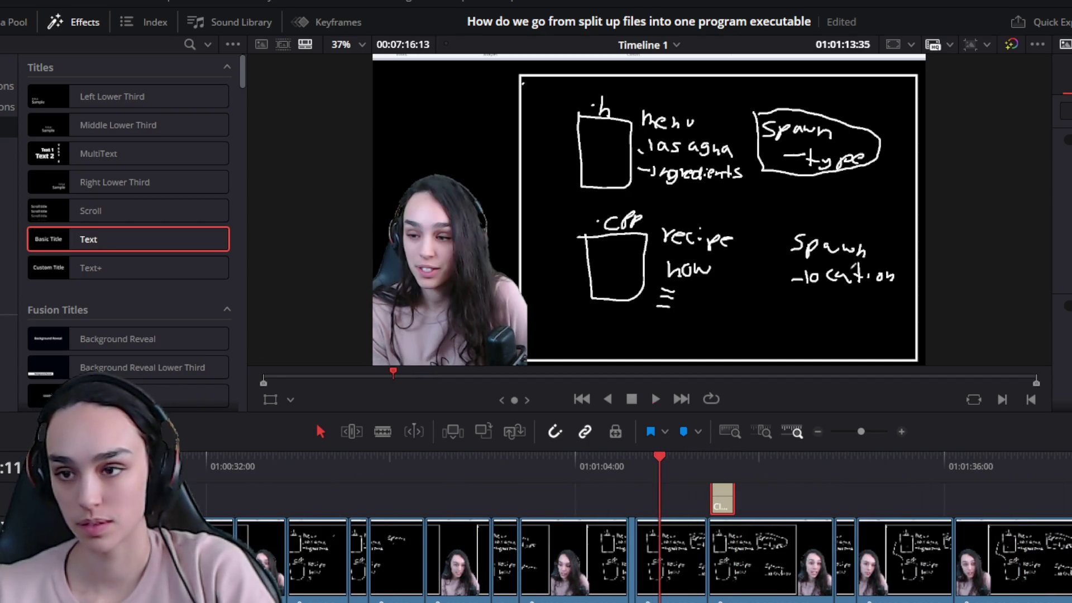
click(661, 463)
scroll(651, 480, up, 2)
mouse_move(845, 493)
mouse_down()
mouse_move(753, 494)
mouse_move(758, 502)
mouse_up()
click(737, 461)
key(space)
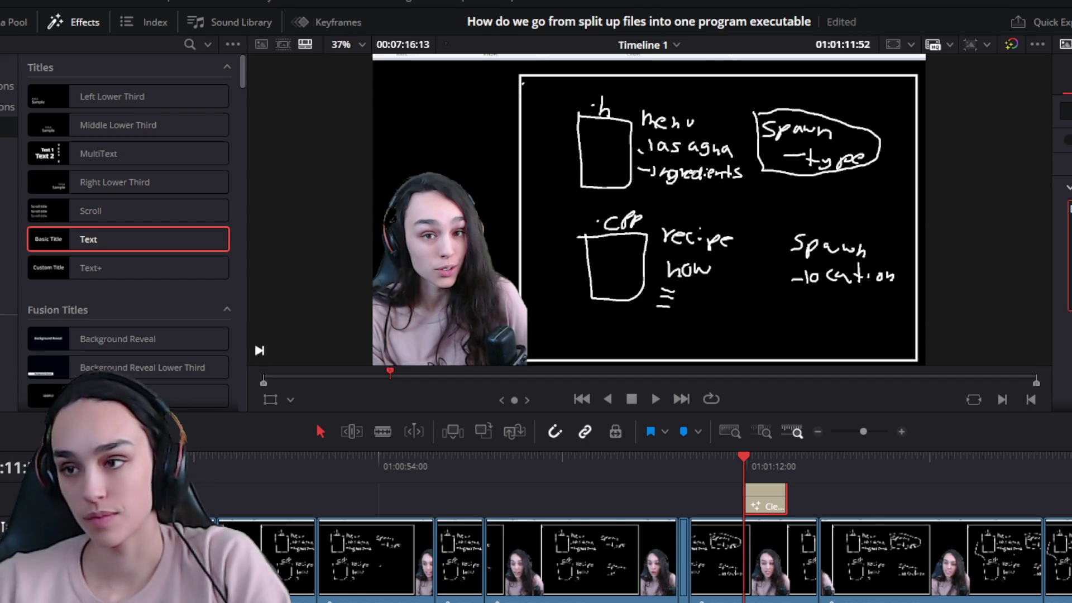
Copy the DECLARATION lower third and paste a DEFINITION copy right after it
click(879, 501)
key(space)
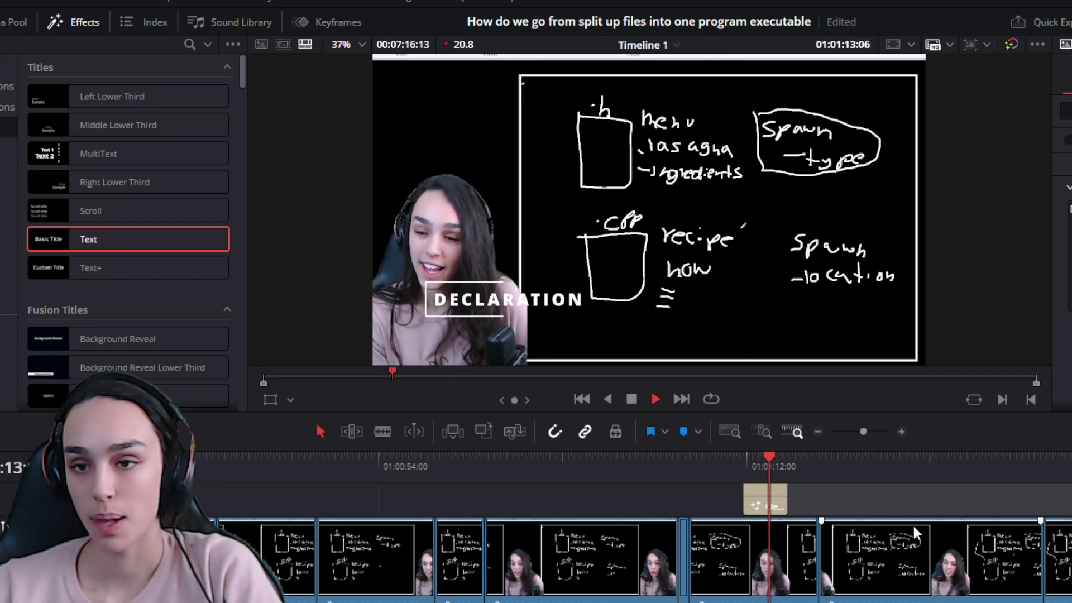
click(776, 505)
key(space)
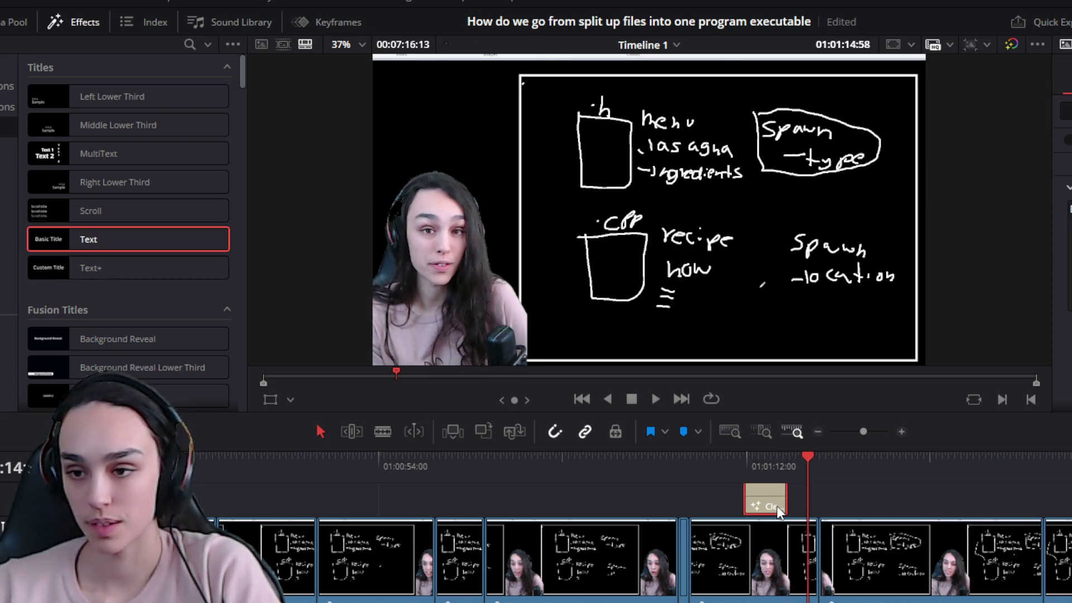
key(ctrl+c)
key(ctrl+v)
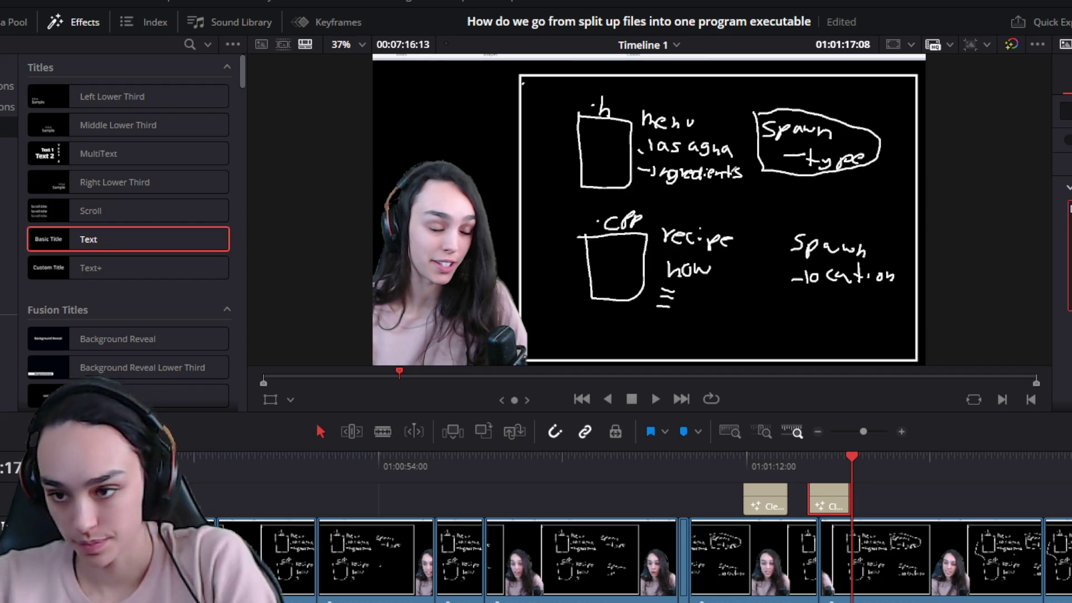
Play back both lower thirds to review the DEFINITION title
click(717, 462)
key(space)
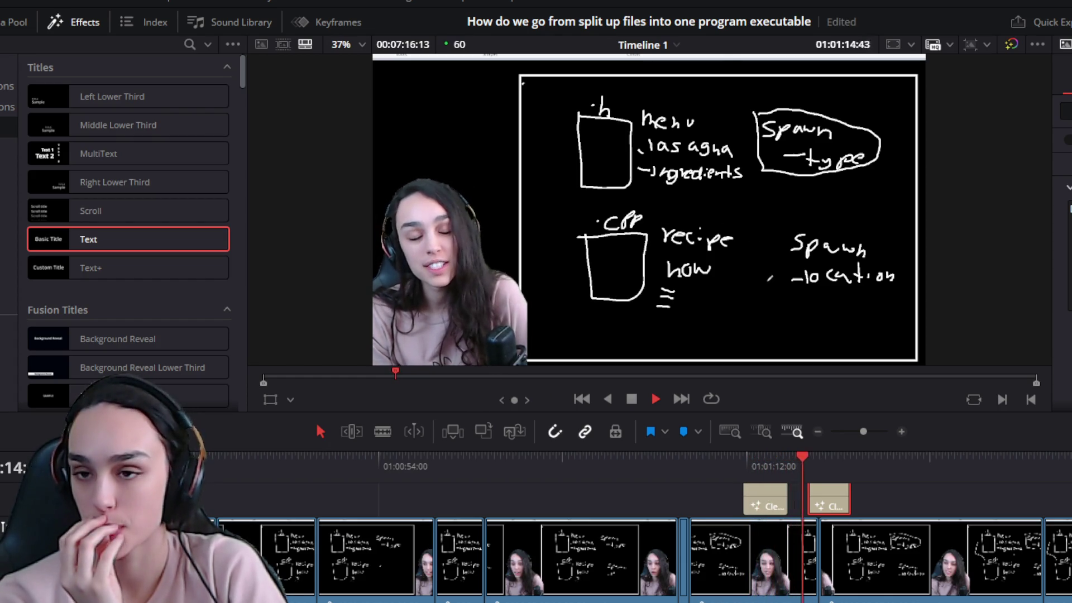
key(space)
scroll(558, 491, up, 3)
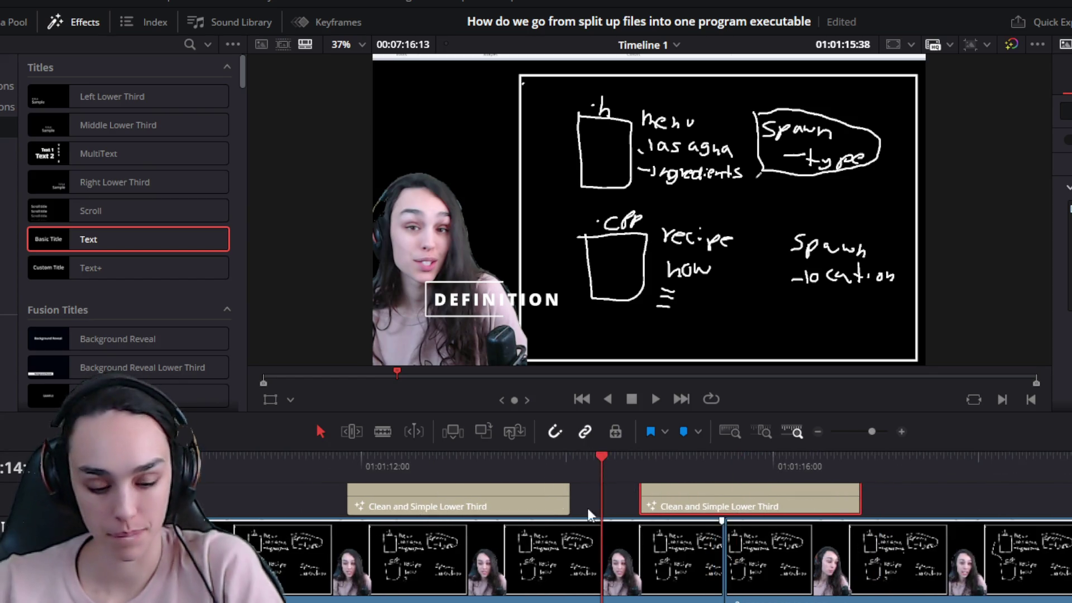
key(space)
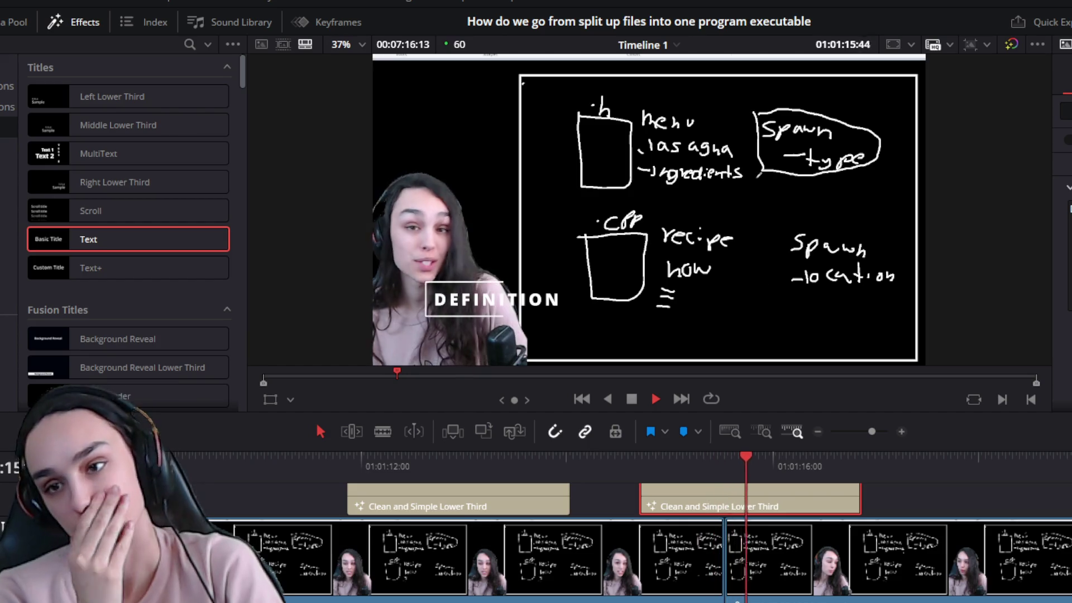
scroll(899, 521, down, 3)
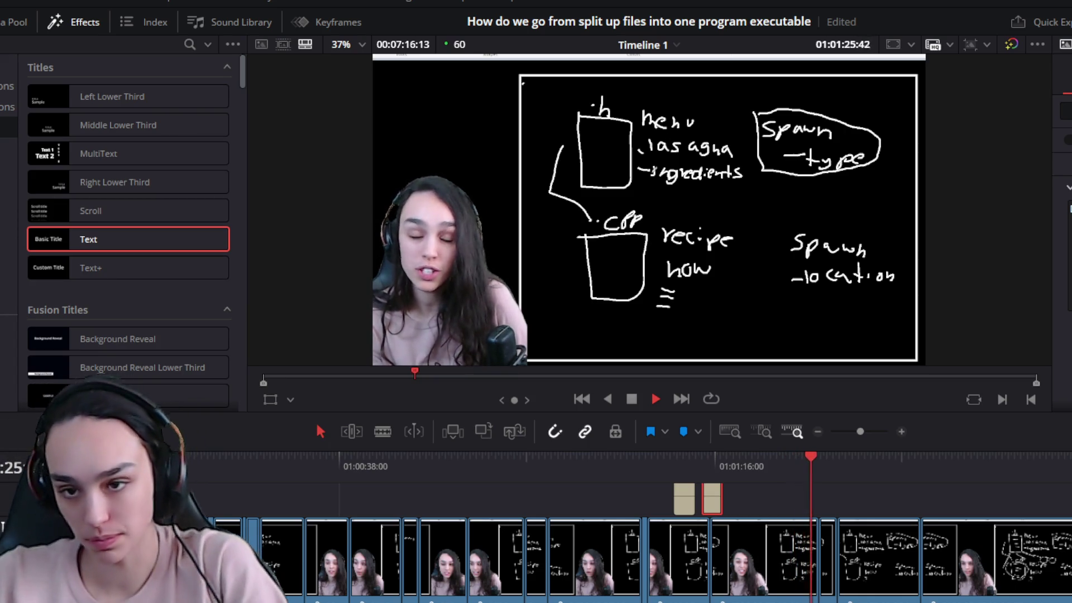
Paste a third copy of the lower-third title at about 01:01:27 on the upper video track
scroll(749, 461, up, 2)
key(space)
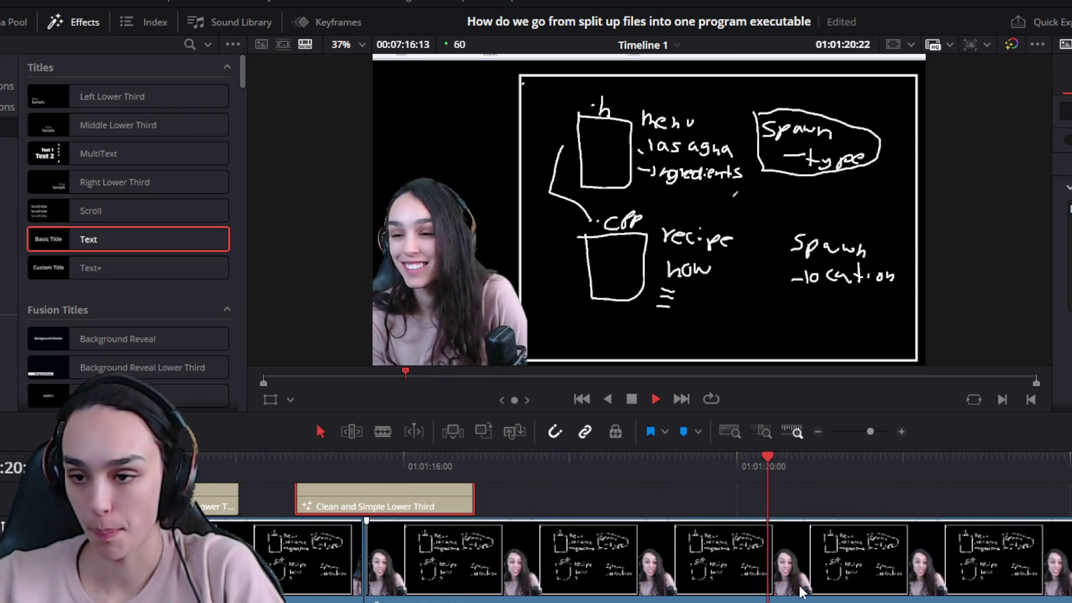
scroll(1019, 597, down, 3)
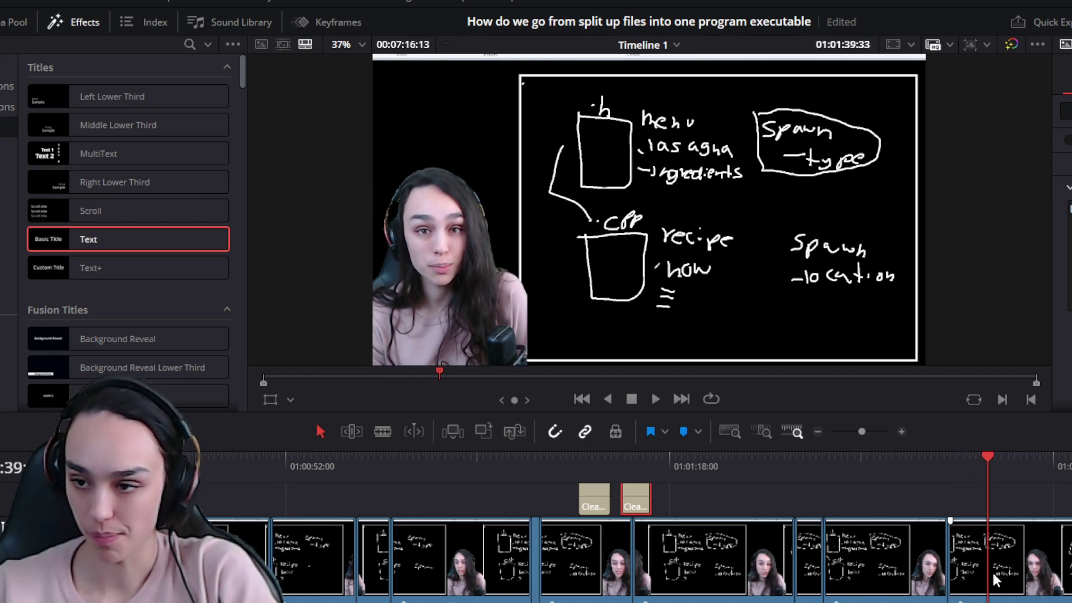
scroll(992, 570, down, 2)
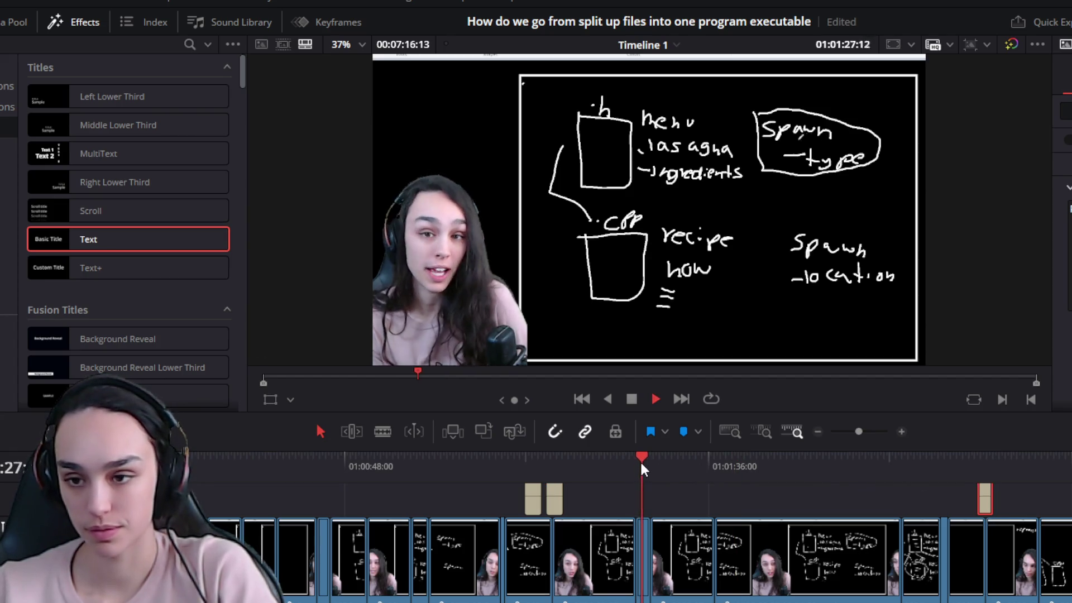
key(ctrl+v)
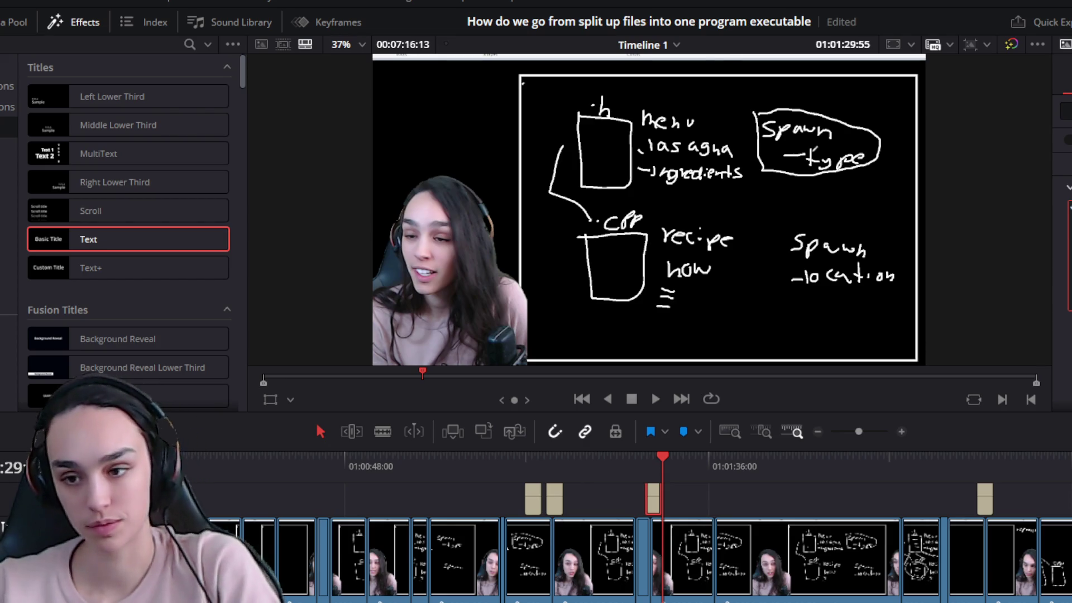
key(ctrl+equal)
key(ctrl+equal)
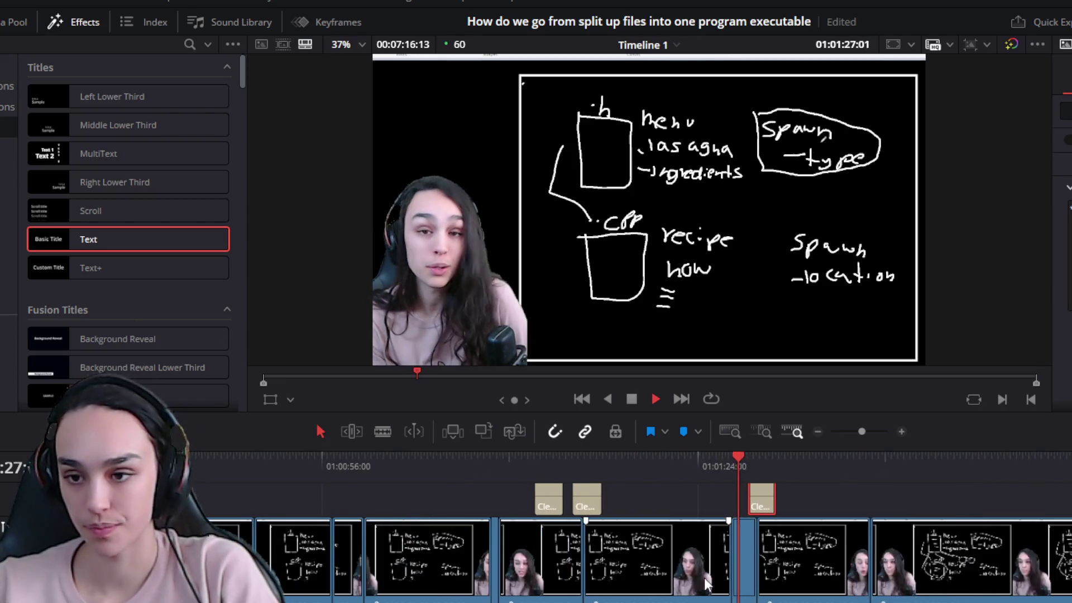
Shift the pasted lower third near 01:01:27 four frames earlier, then remove it
key(ctrl+equal)
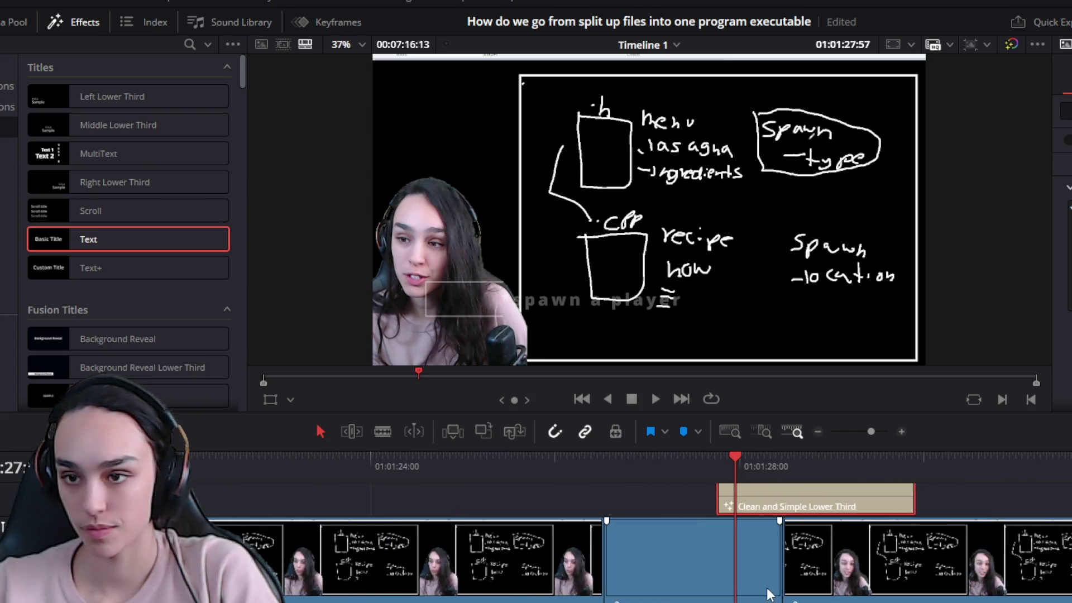
mouse_move(789, 502)
mouse_down()
mouse_move(800, 518)
mouse_move(782, 501)
mouse_up()
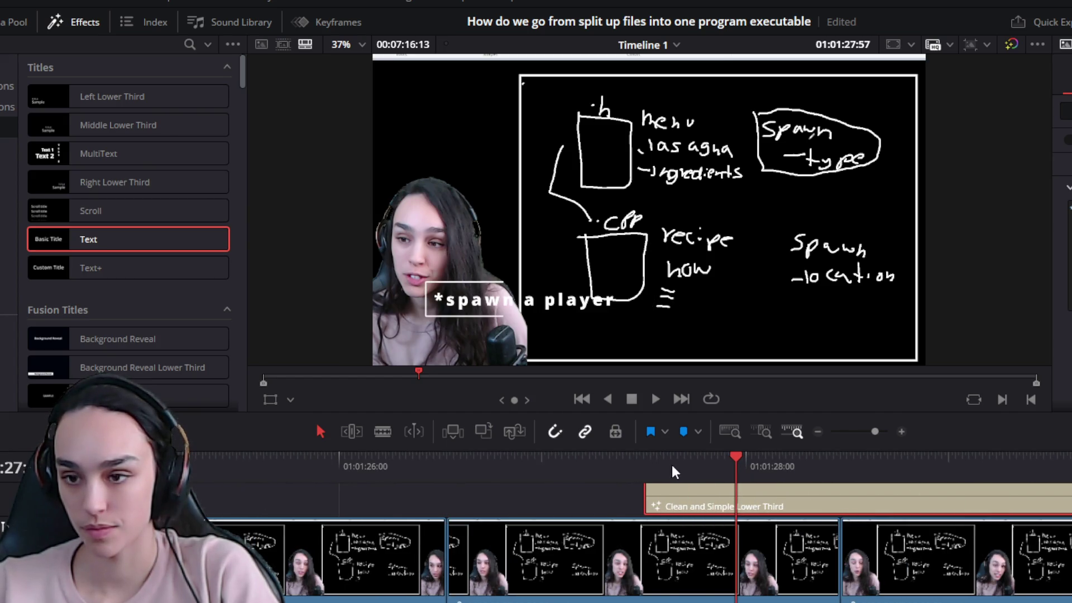
click(671, 464)
key(ctrl+minus)
key(ctrl+minus)
key(ctrl+minus)
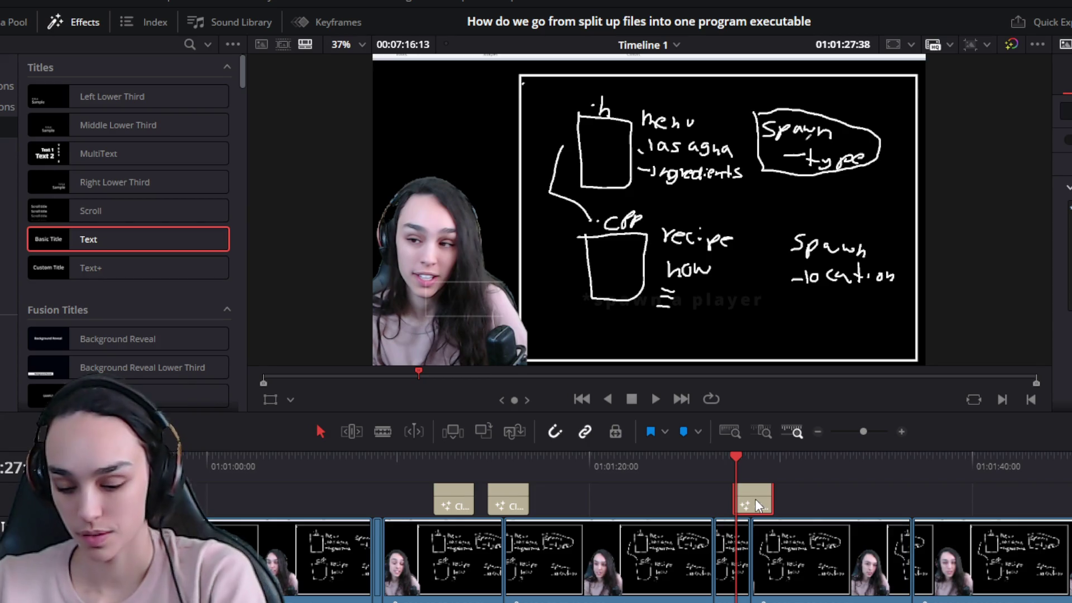
key(ctrl+minus)
key(ctrl+minus)
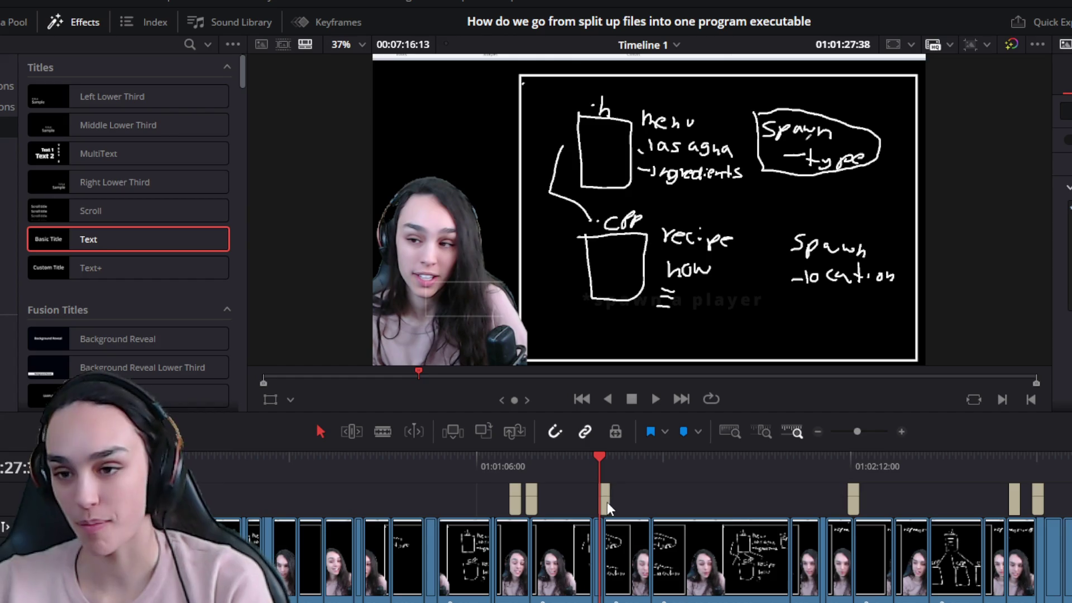
drag(608, 501, 1039, 497)
key(ctrl+minus)
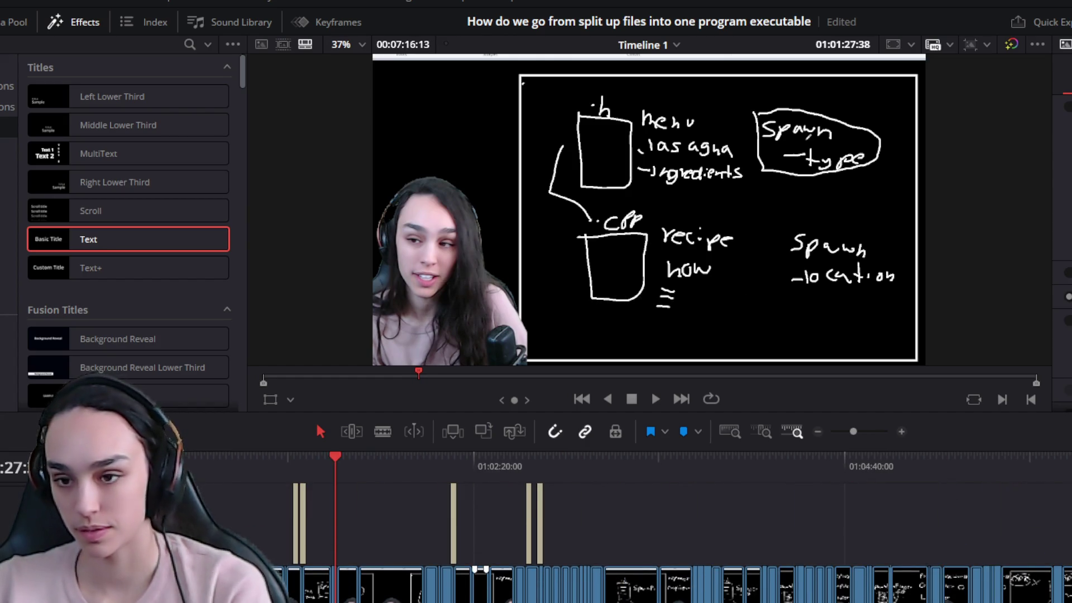
key(ctrl+equal)
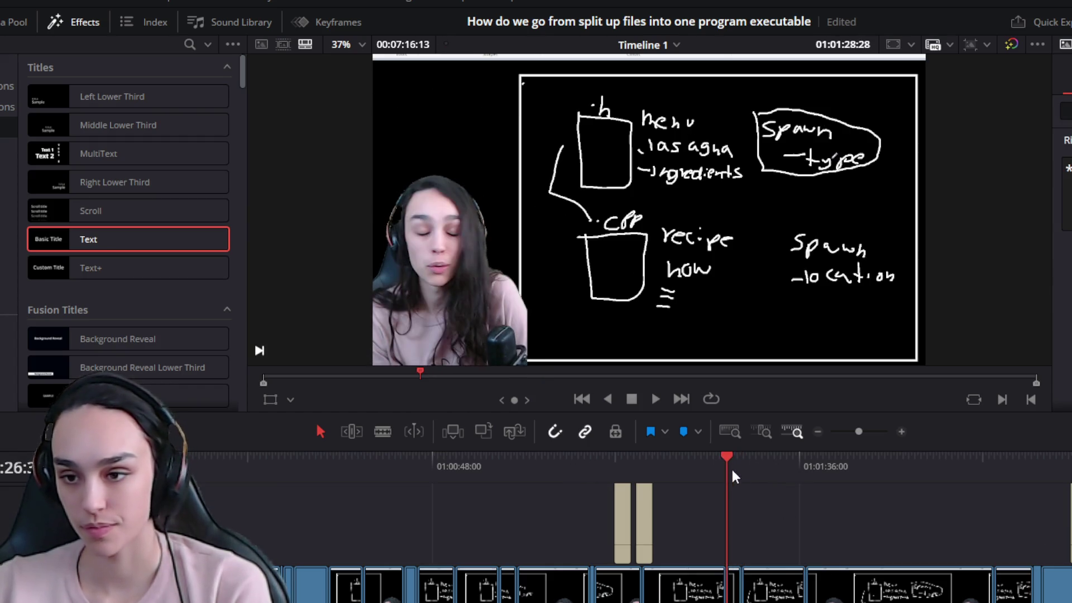
Paste a Text title at 01:01:27 and finish its text as '*spawn a player'
key(ctrl+v)
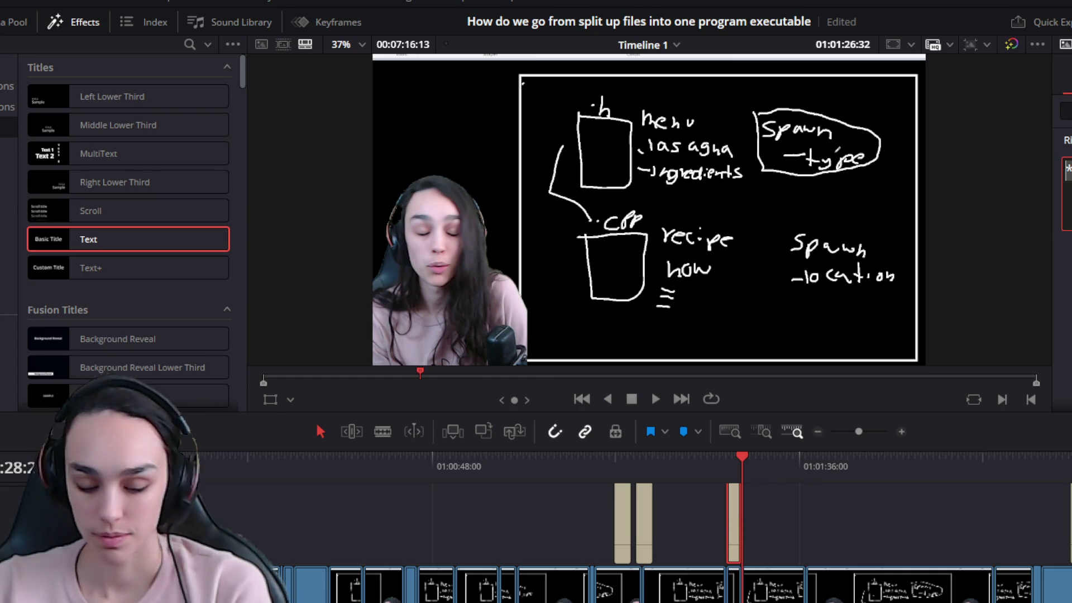
text(ayer)
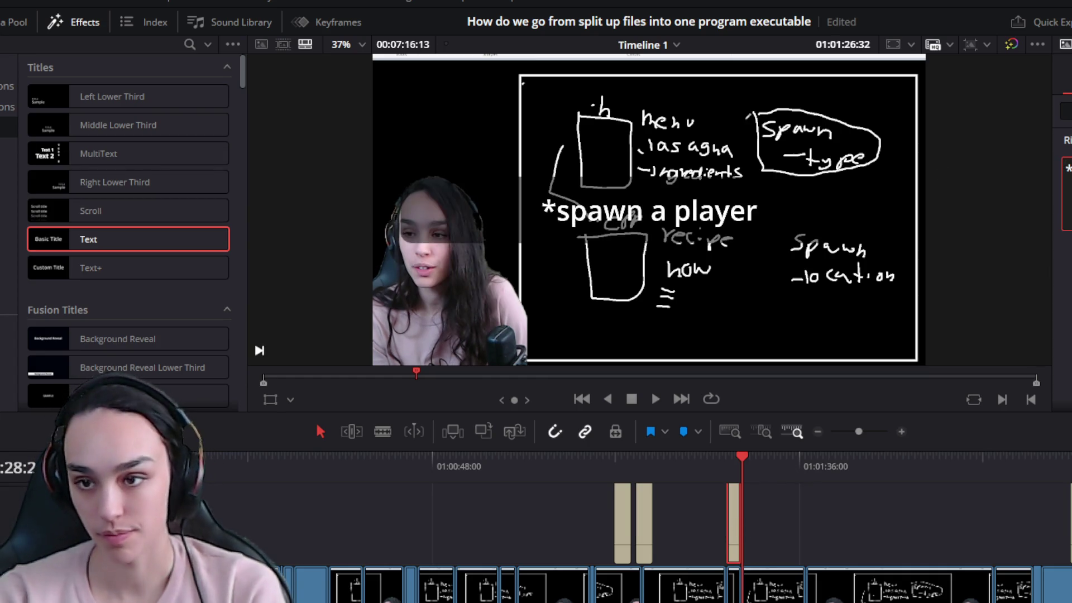
drag(751, 465, 712, 467)
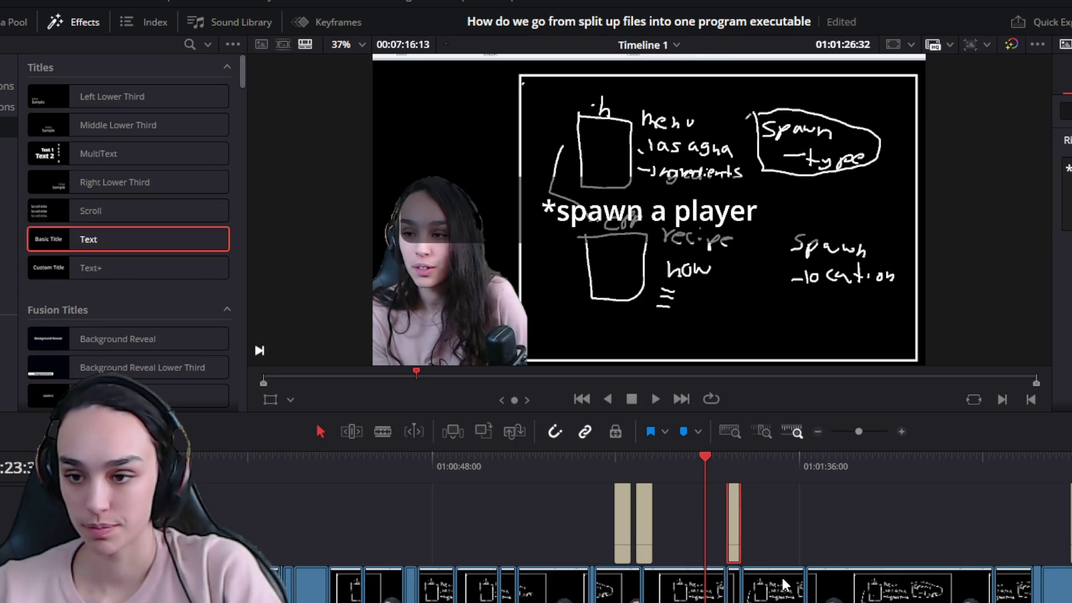
key(space)
Slide the *spawn a player title slightly later and play back to review it
scroll(829, 535, up, 3)
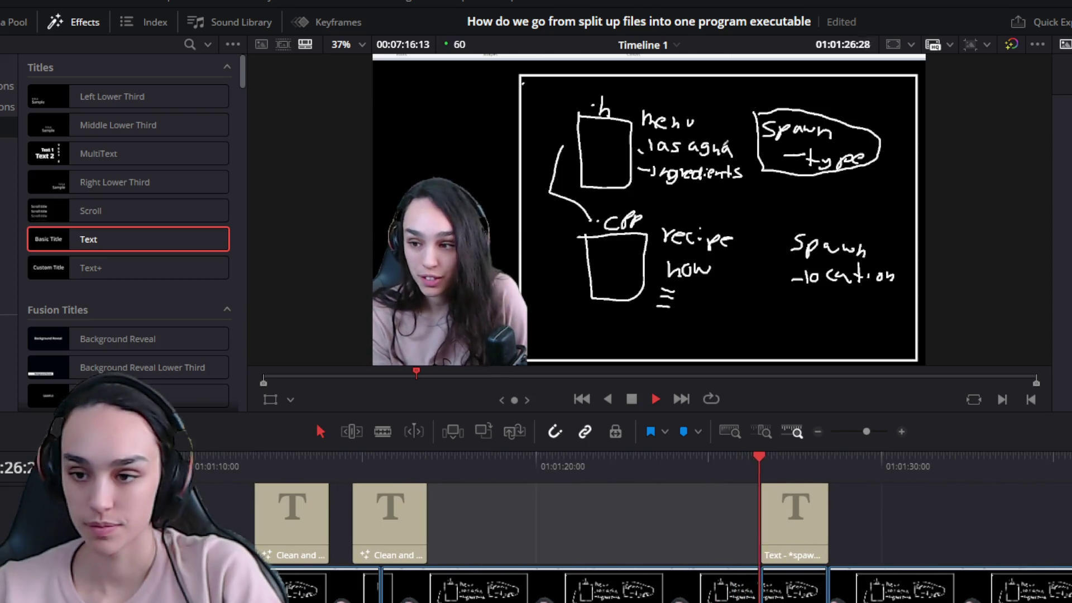
key(ctrl+equal)
mouse_move(741, 533)
mouse_down()
mouse_move(825, 532)
mouse_move(853, 554)
mouse_up()
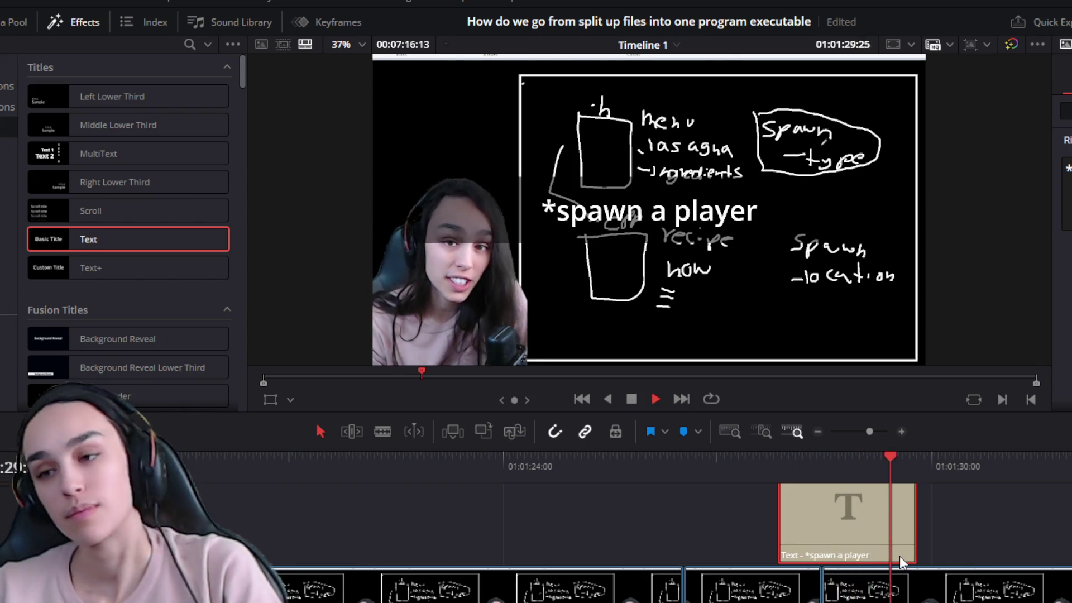
key(ctrl+minus)
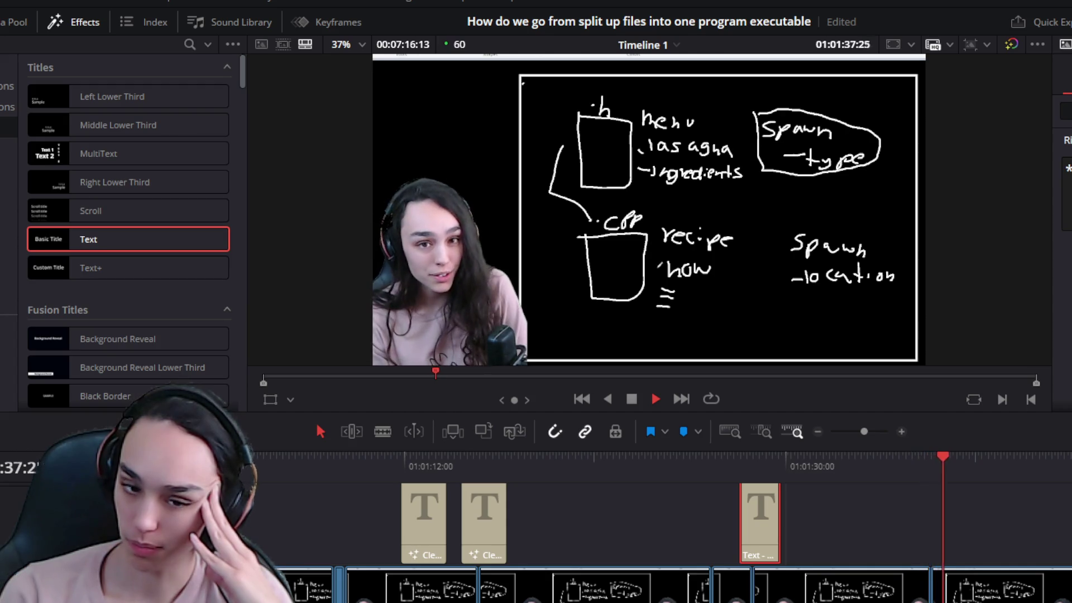
key(space)
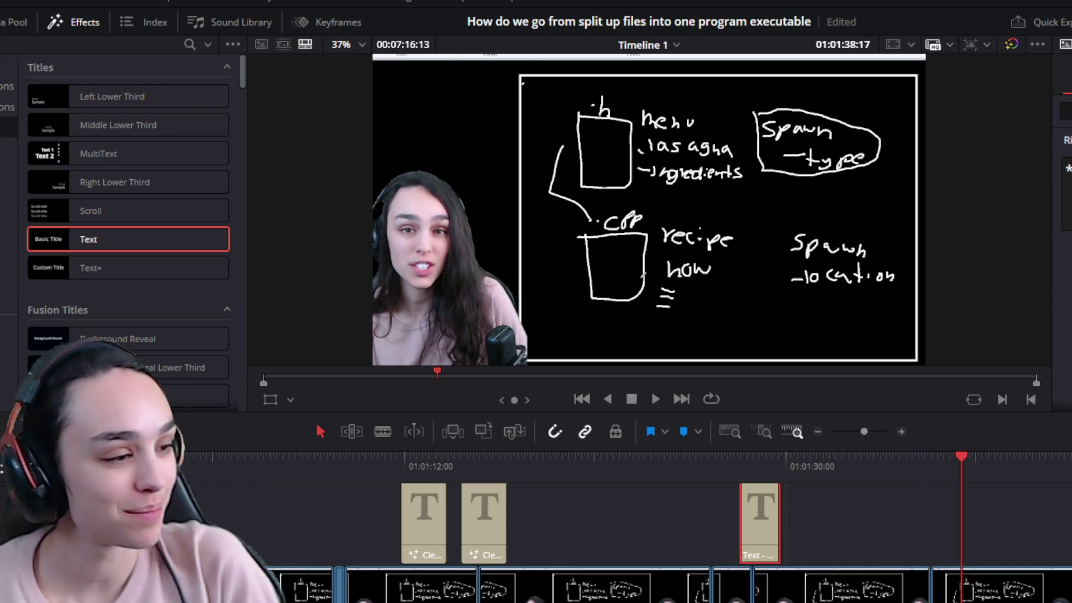
key(space)
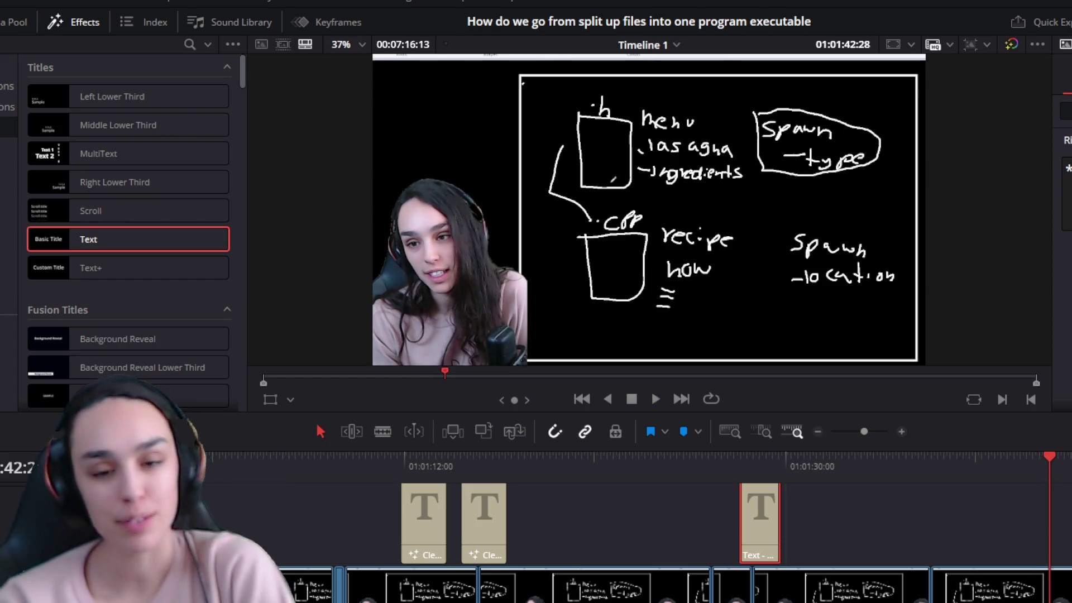
key(space)
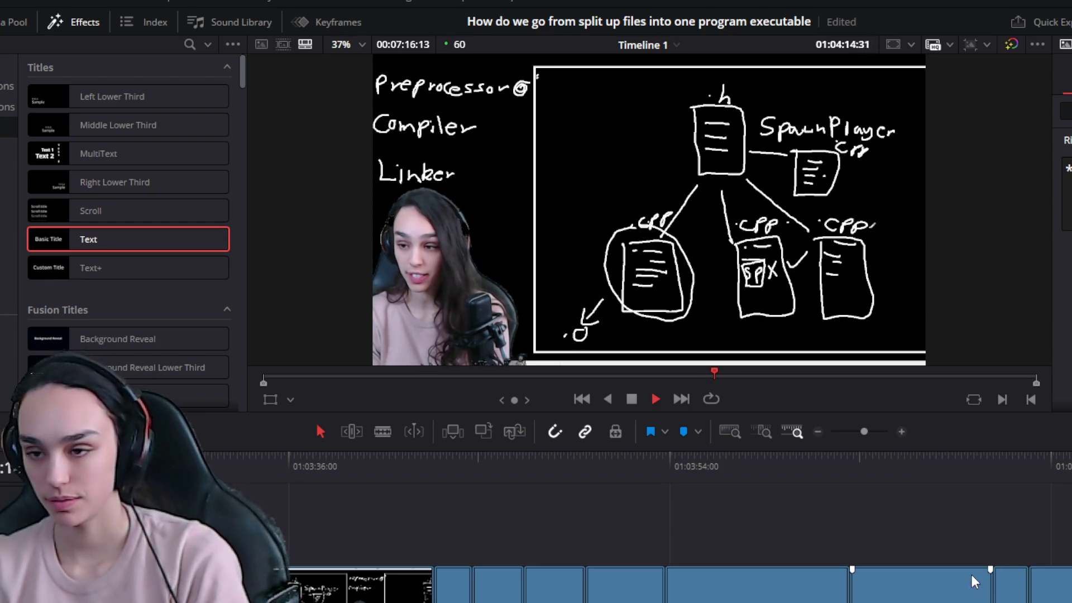
Stop at 01:04:15:44 in the Preprocessor, Compiler, Linker section and zoom out one step
key(ctrl+minus)
key(space)
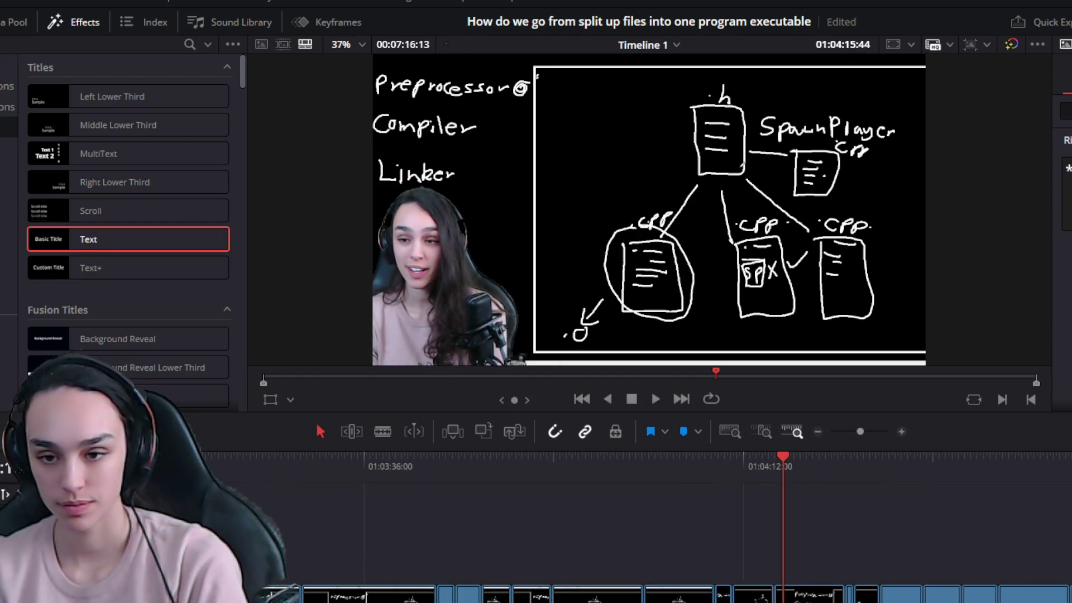
Move the title clip earlier so it starts at 01:04:08, and preview its timing
scroll(498, 594, left, 10)
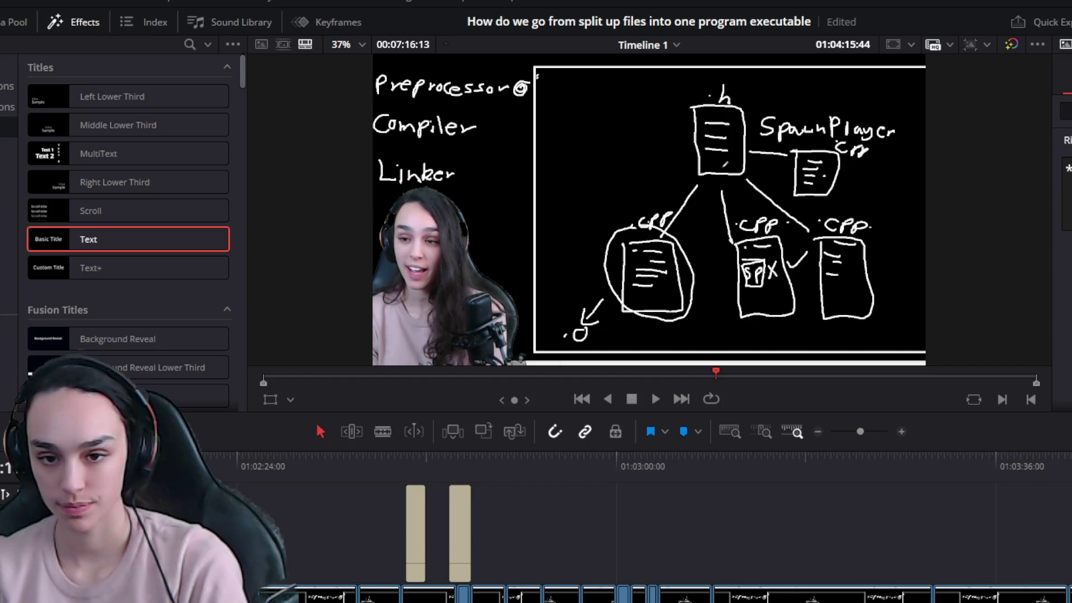
key(Down)
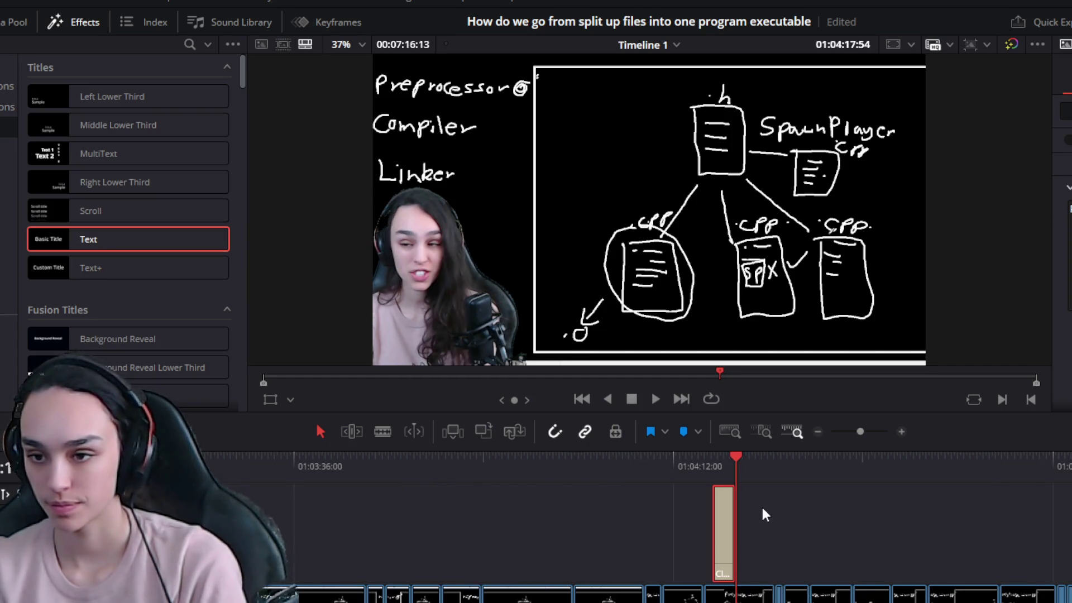
click(716, 466)
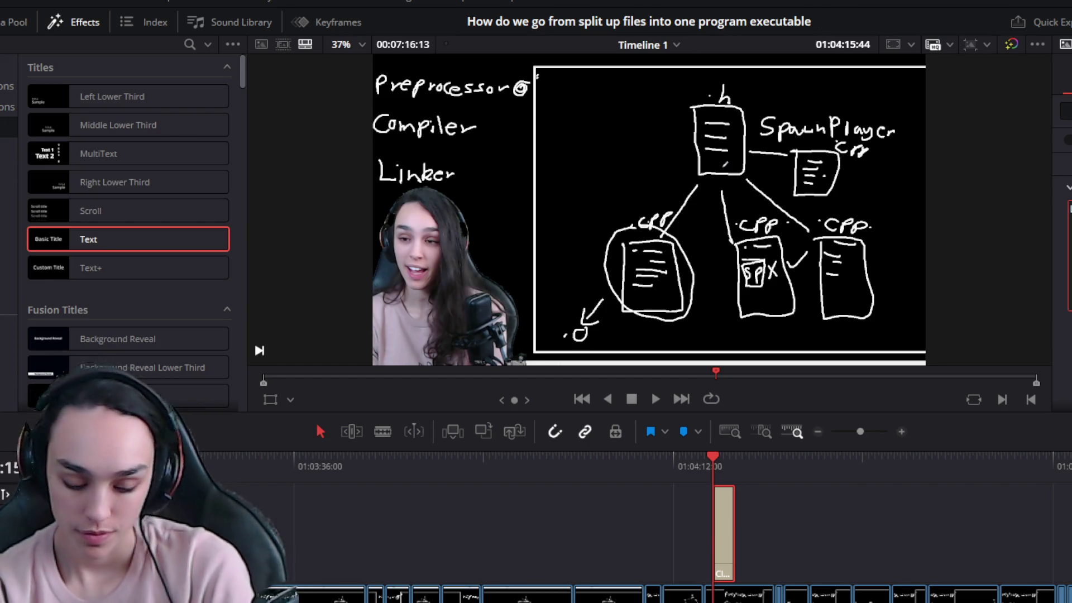
scroll(708, 471, up, 2)
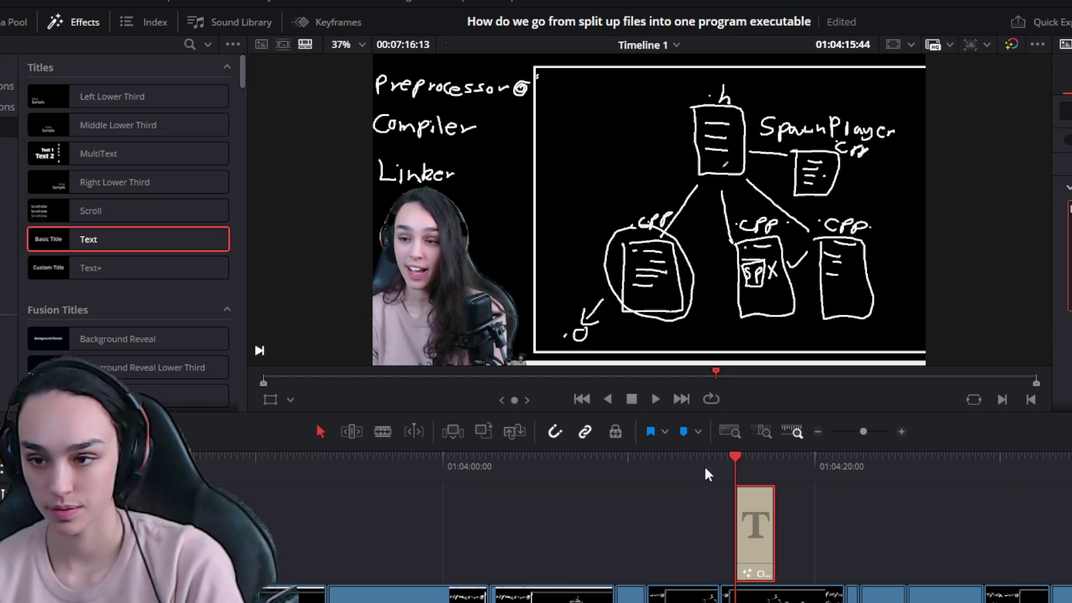
click(659, 459)
key(space)
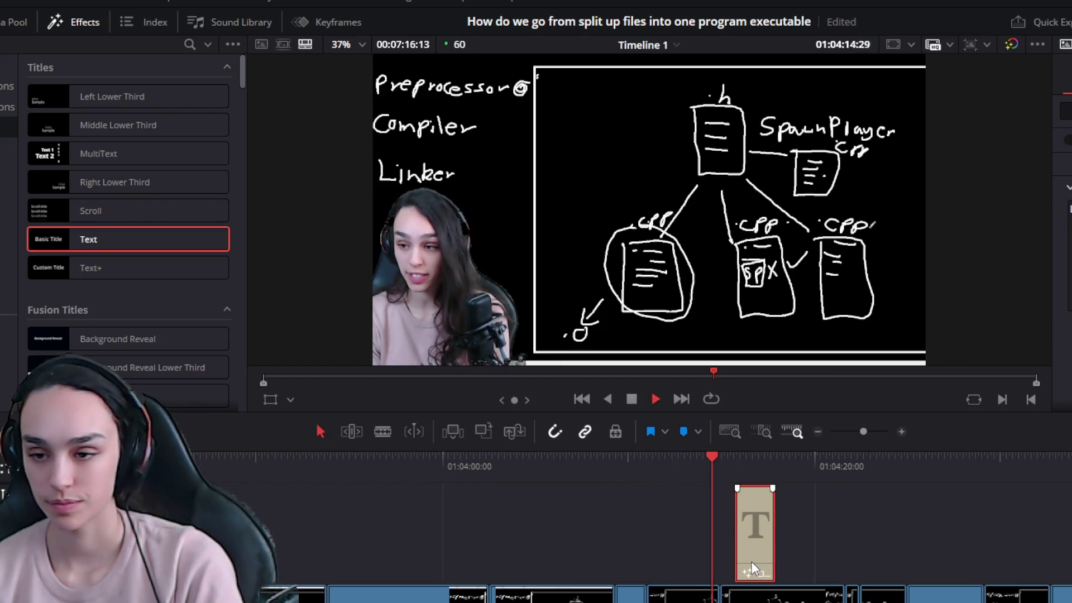
key(space)
click(605, 456)
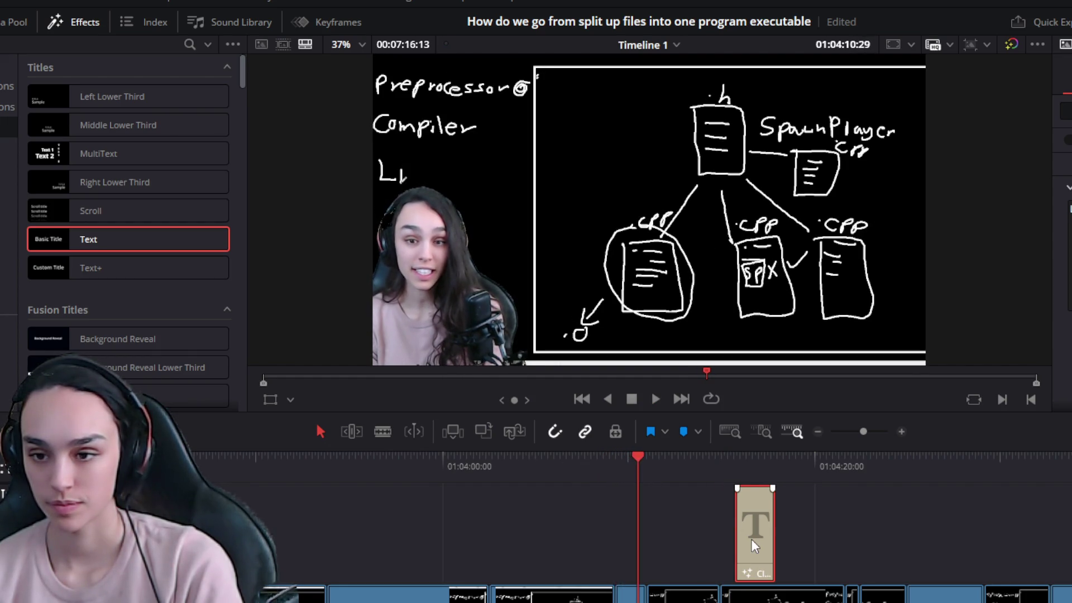
drag(752, 538, 655, 550)
key(space)
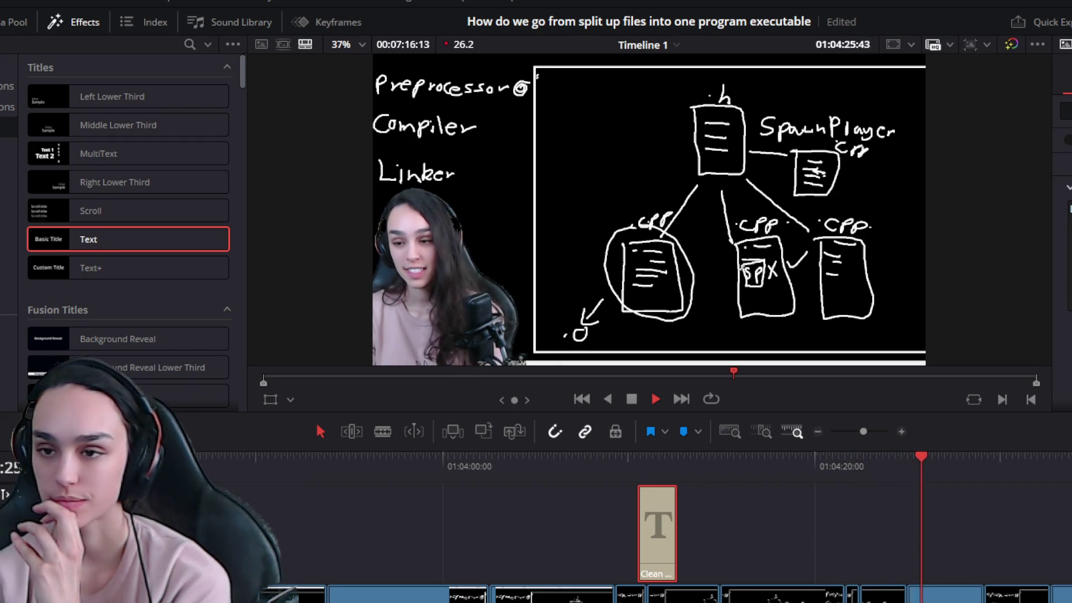
key(space)
Trim the clip at 01:04:24:40 and delete the resulting gap so the clips join
key(ctrl+equal)
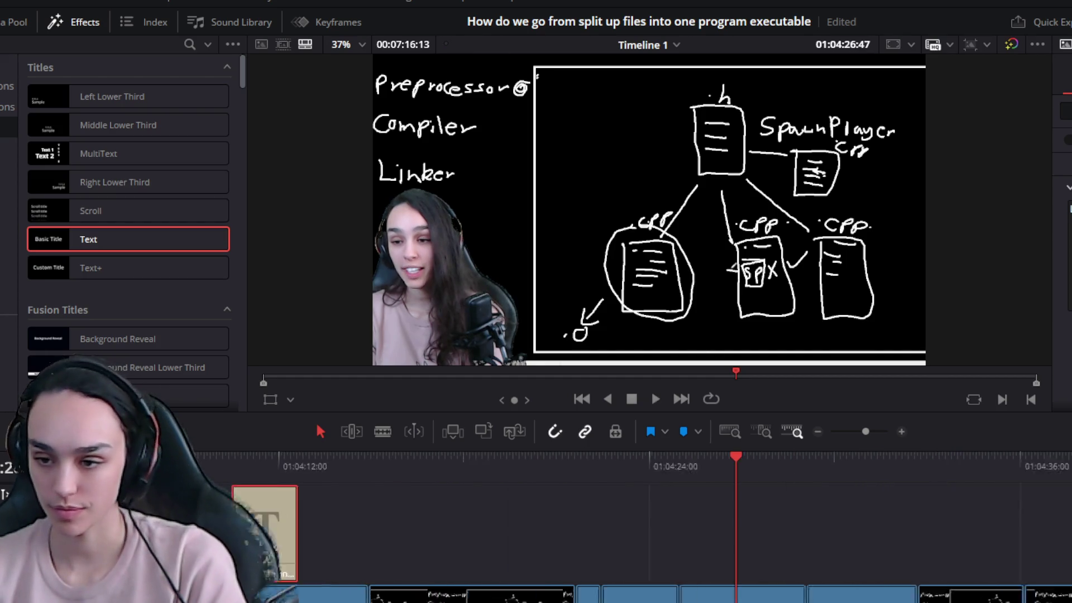
click(511, 476)
key(space)
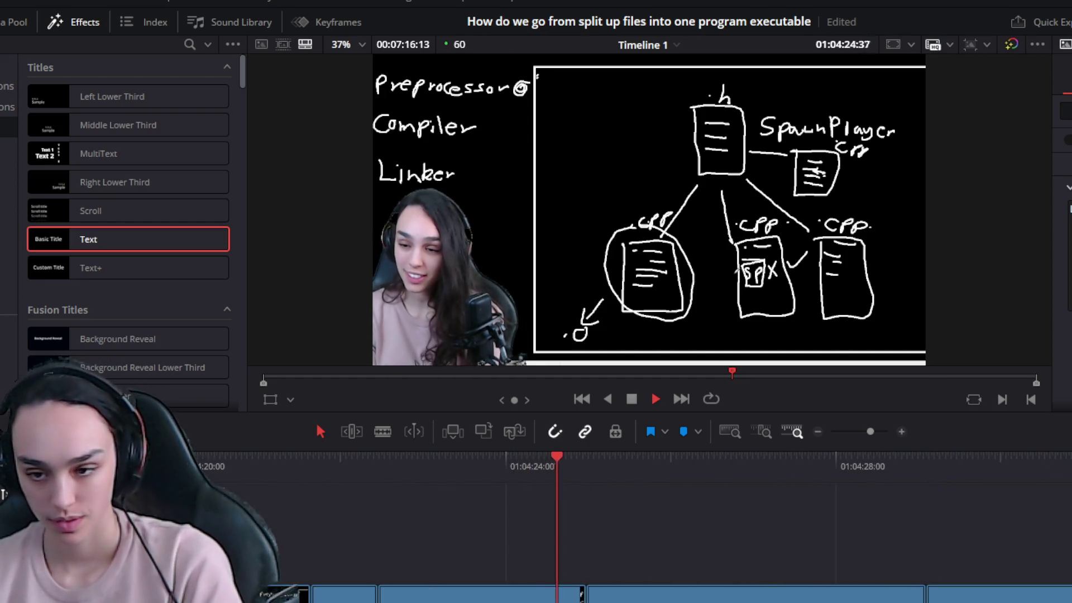
key(ctrl+equal)
click(570, 469)
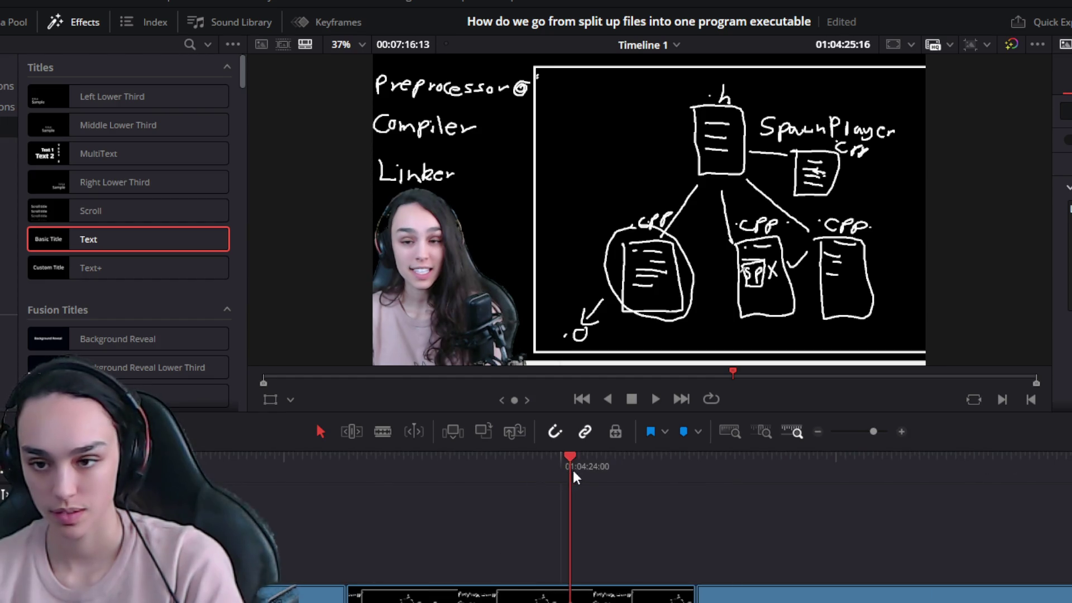
drag(663, 466, 653, 468)
key(shift+])
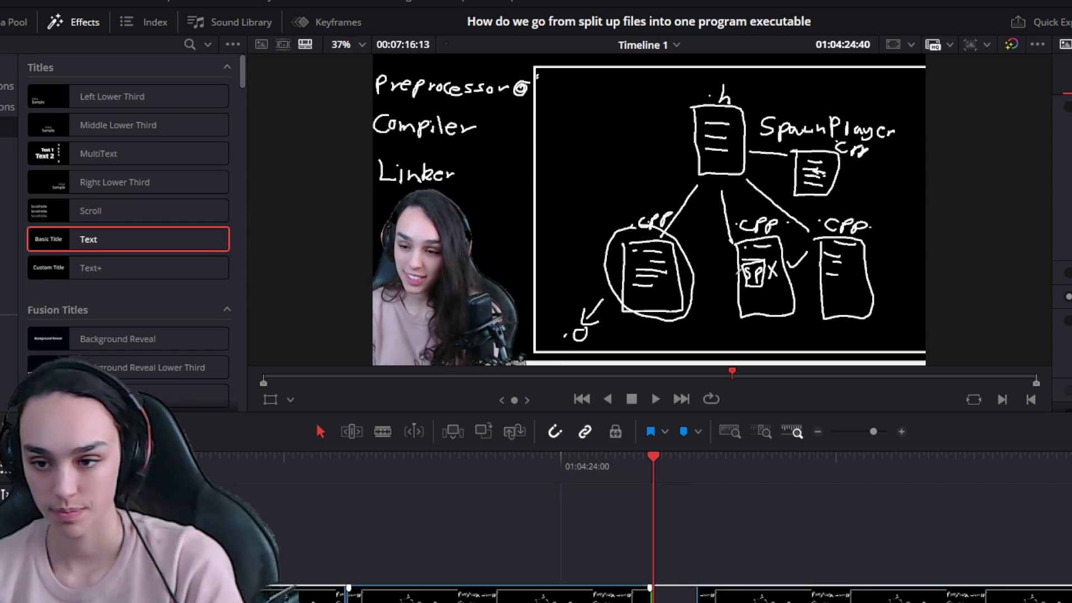
key(Delete)
click(557, 464)
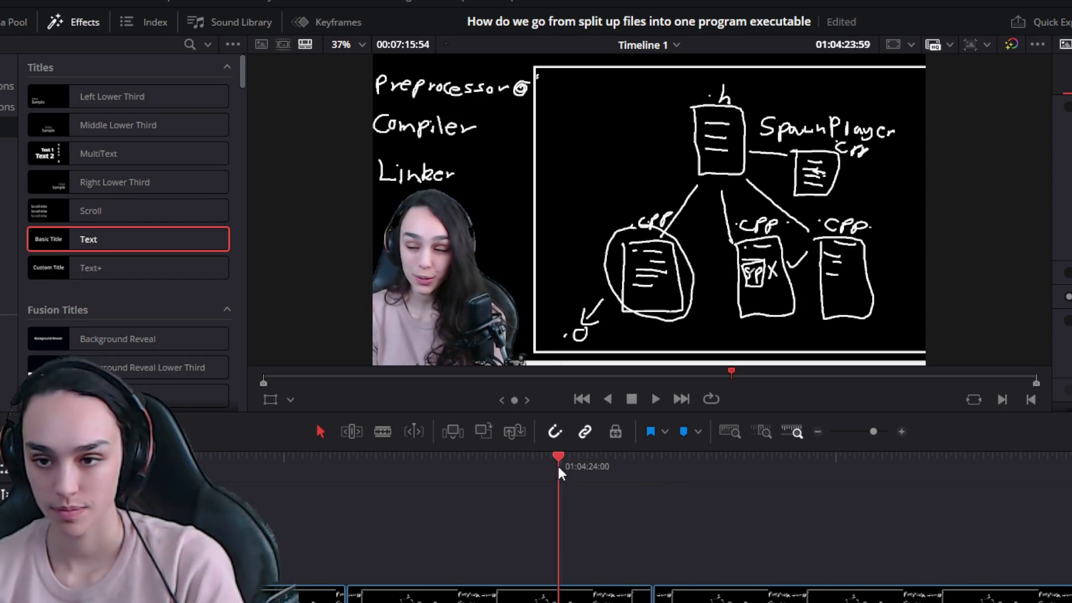
key(space)
key(ctrl+minus)
key(ctrl+minus)
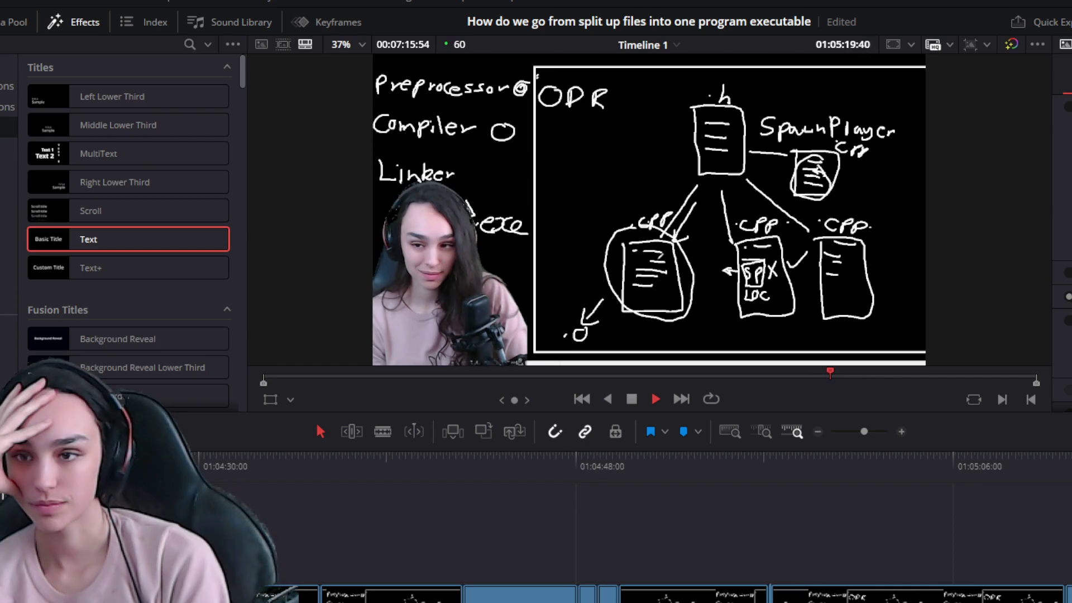
scroll(642, 530, down, 5)
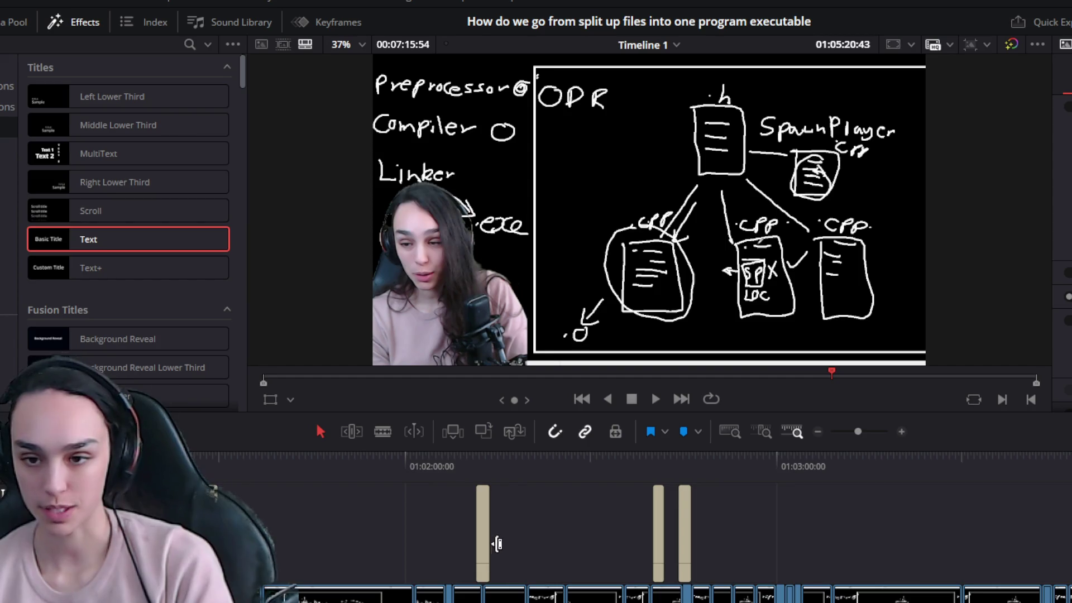
Paste a copy of an existing text title at the playhead and retitle it '*.CPP FILE'
click(485, 549)
scroll(642, 530, right, 5)
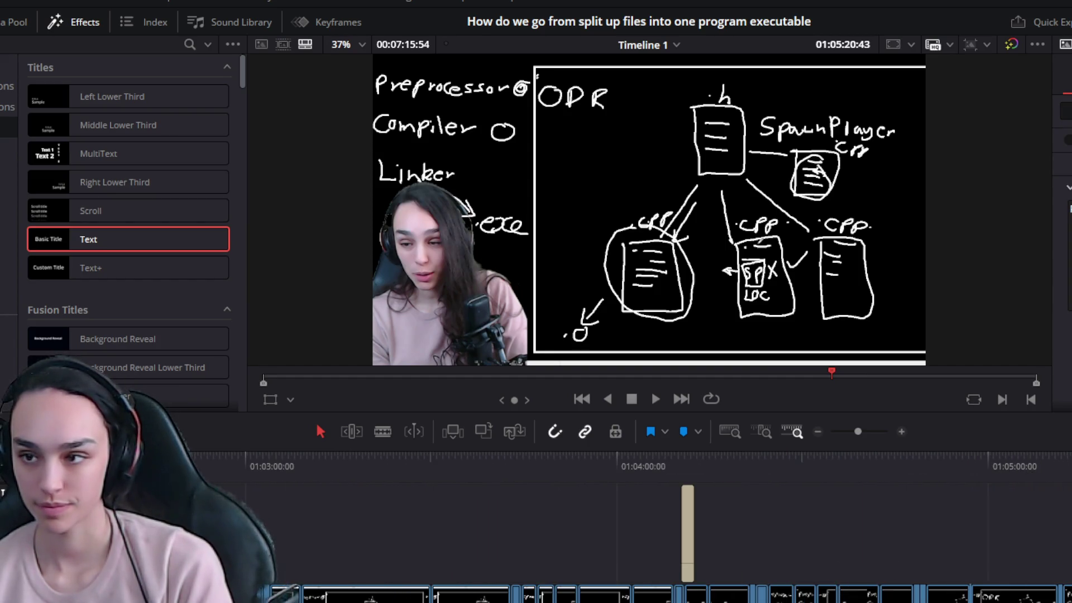
scroll(731, 531, left, 6)
click(731, 569)
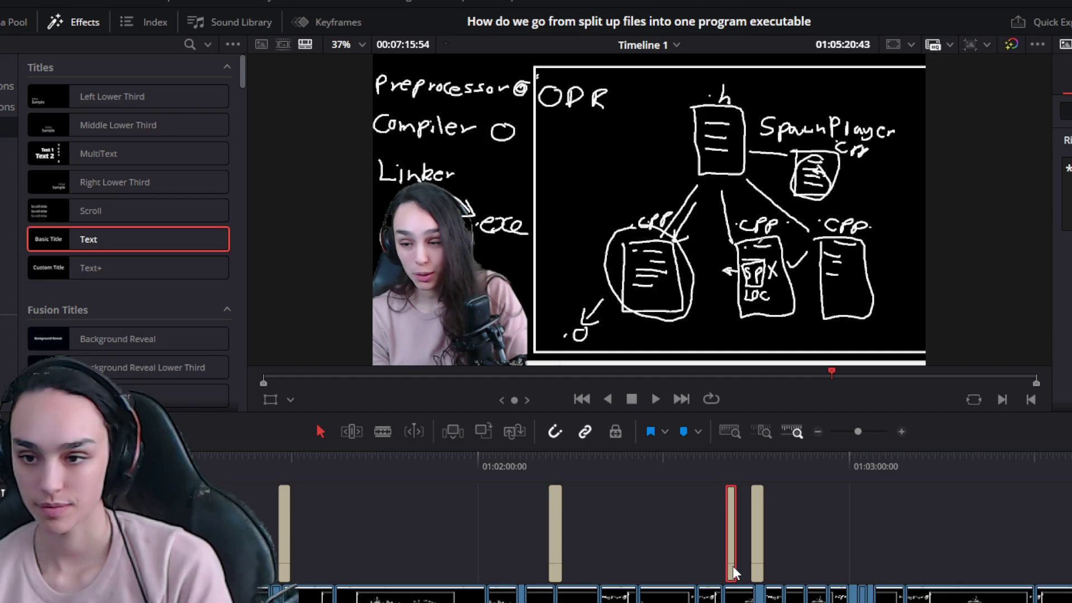
scroll(731, 530, right, 8)
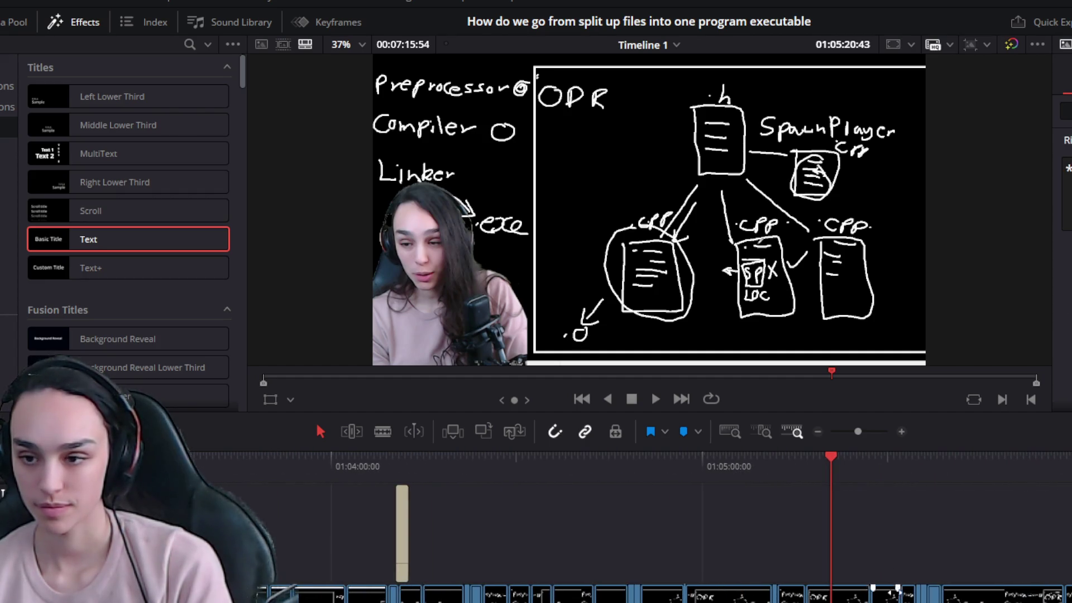
key(ctrl+v)
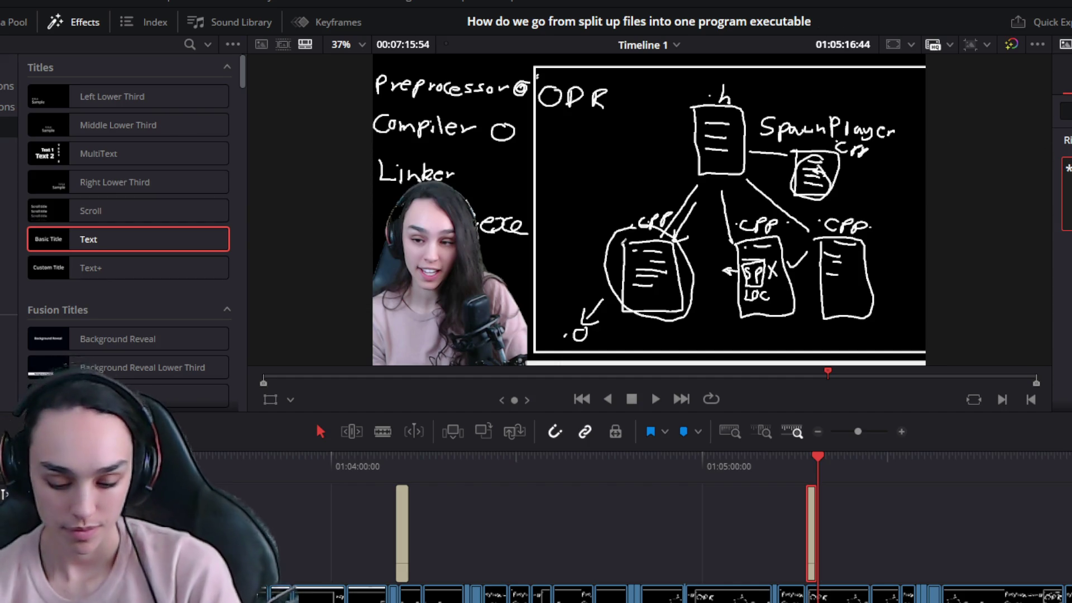
text(*.CPP FILE)
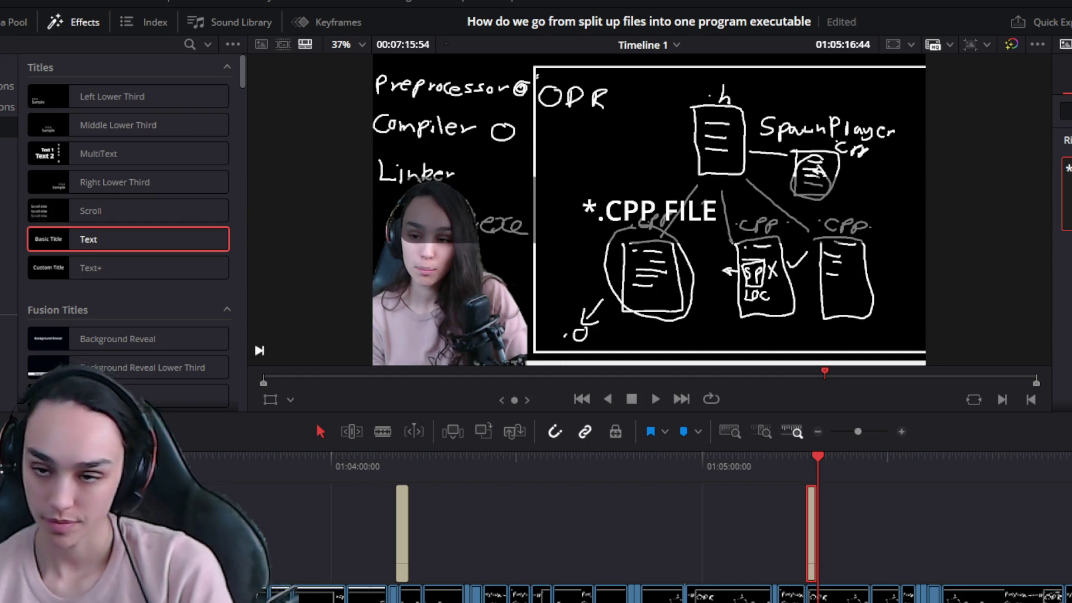
Shift the *.CPP FILE title slightly later and preview its timing
key(ctrl+equal)
click(656, 459)
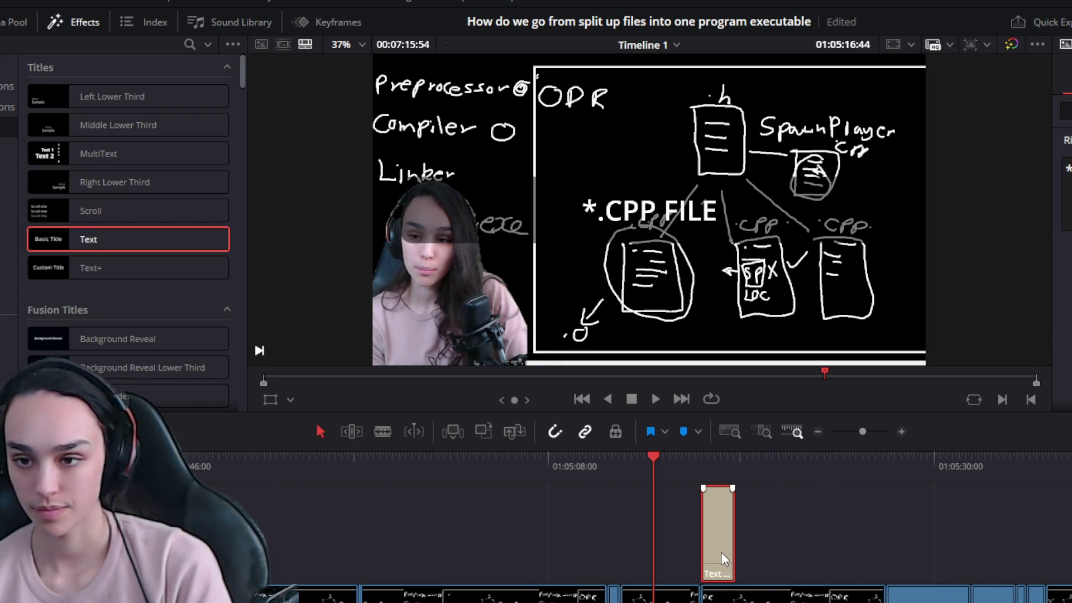
key(space)
key(ctrl+equal)
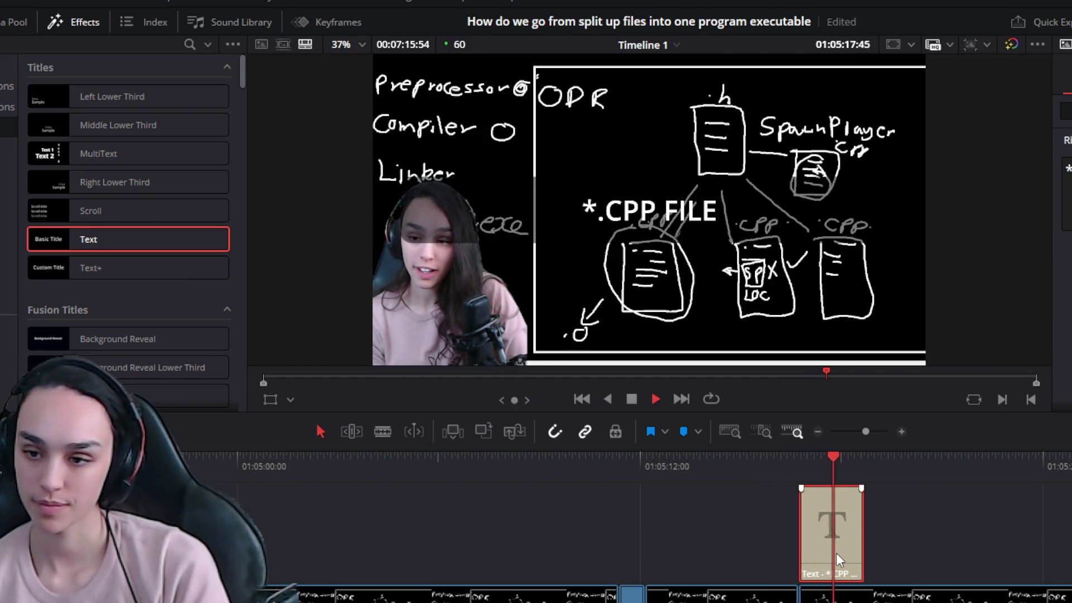
mouse_move(828, 554)
mouse_down()
mouse_move(919, 556)
mouse_move(900, 548)
mouse_up()
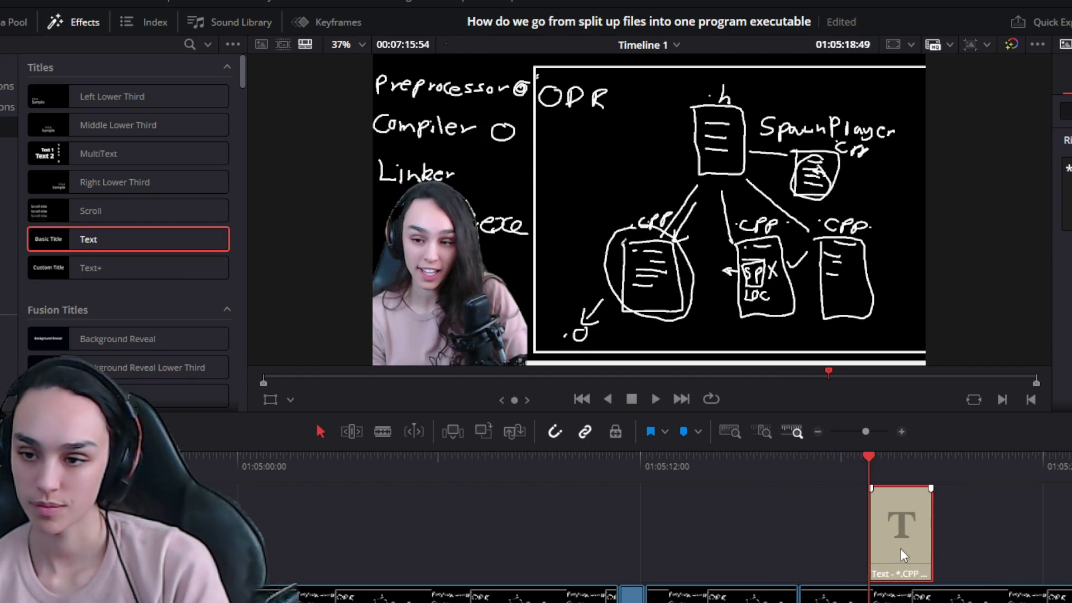
key(ctrl+equal)
key(space)
click(863, 452)
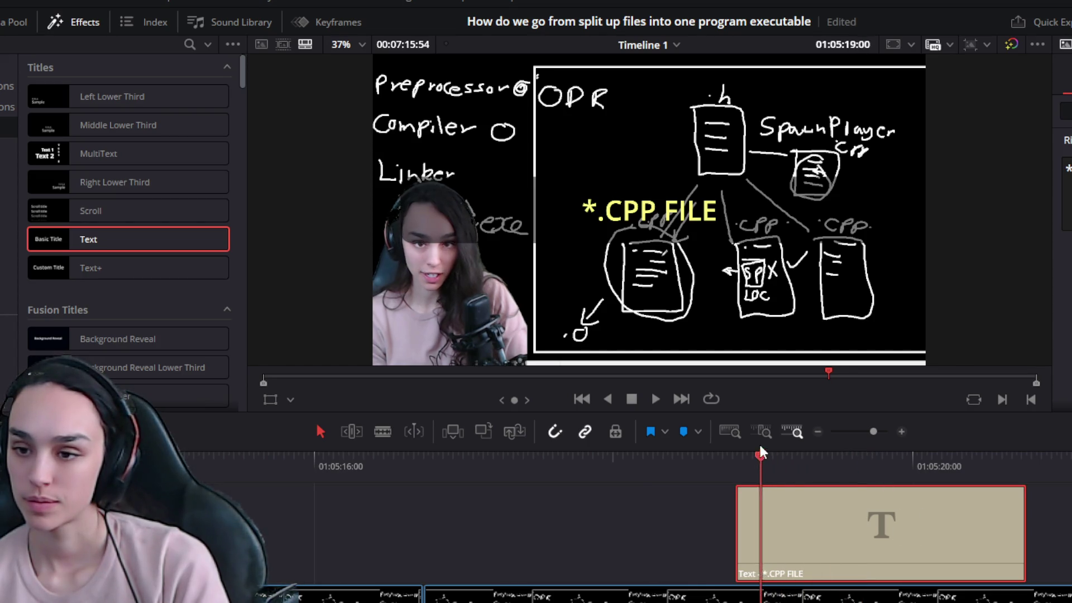
Shorten the *.CPP FILE title so it ends earlier, then play it back
key(ctrl+minus)
key(ctrl+minus)
key(space)
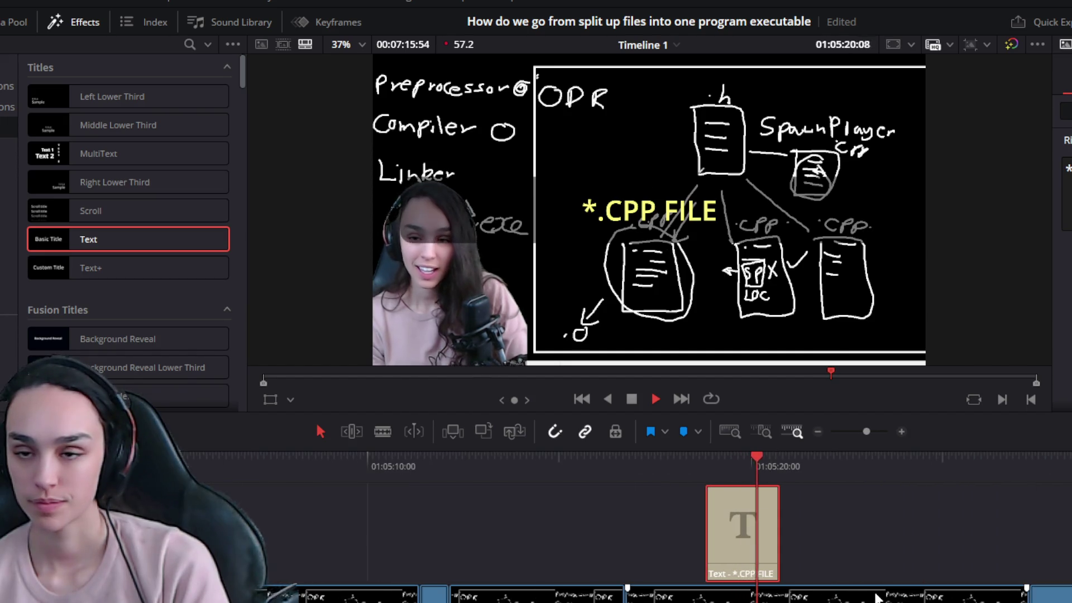
key(space)
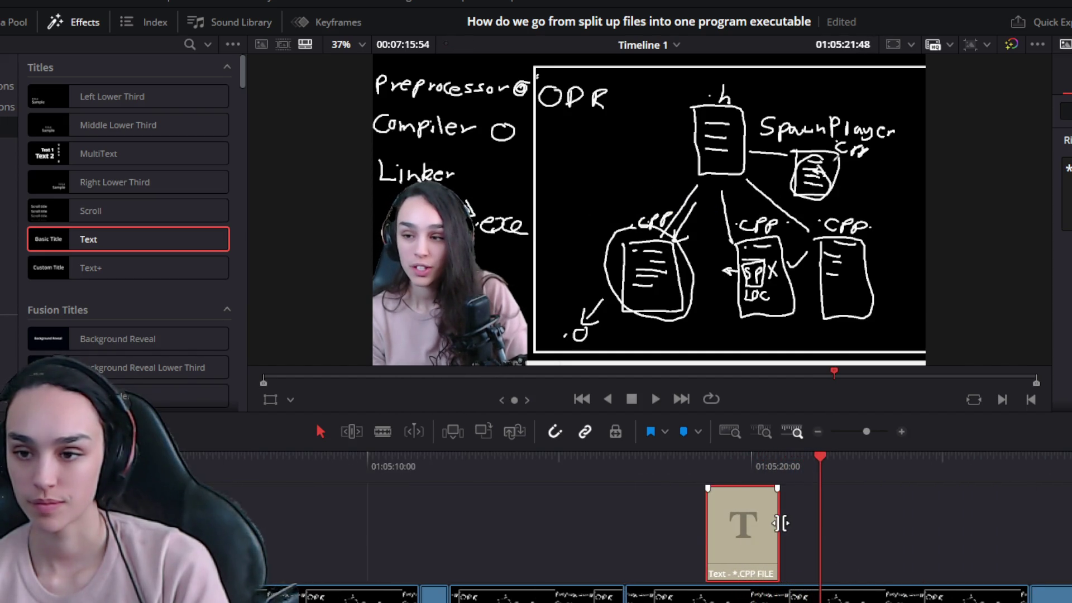
drag(778, 522, 773, 522)
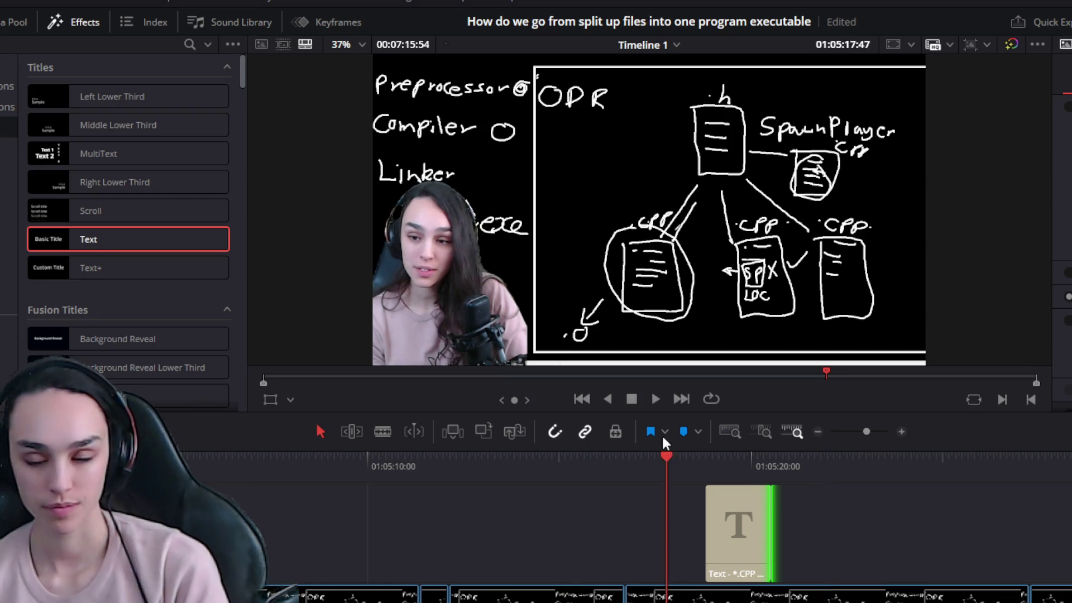
key(space)
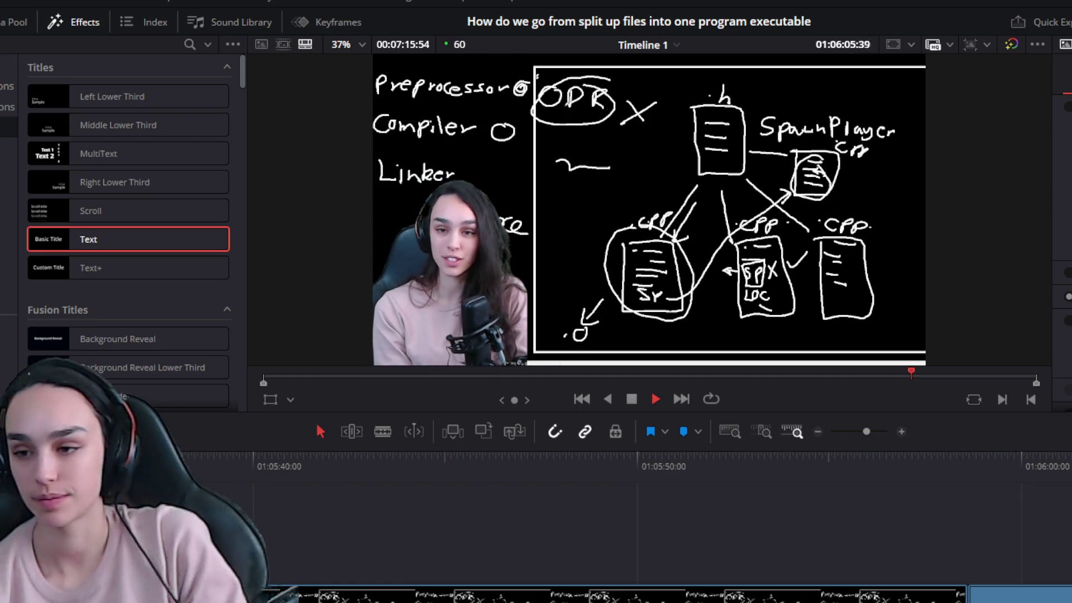
Undo the wrongly pasted channel-link title
key(space)
scroll(451, 586, down, 2)
scroll(451, 586, down, 1)
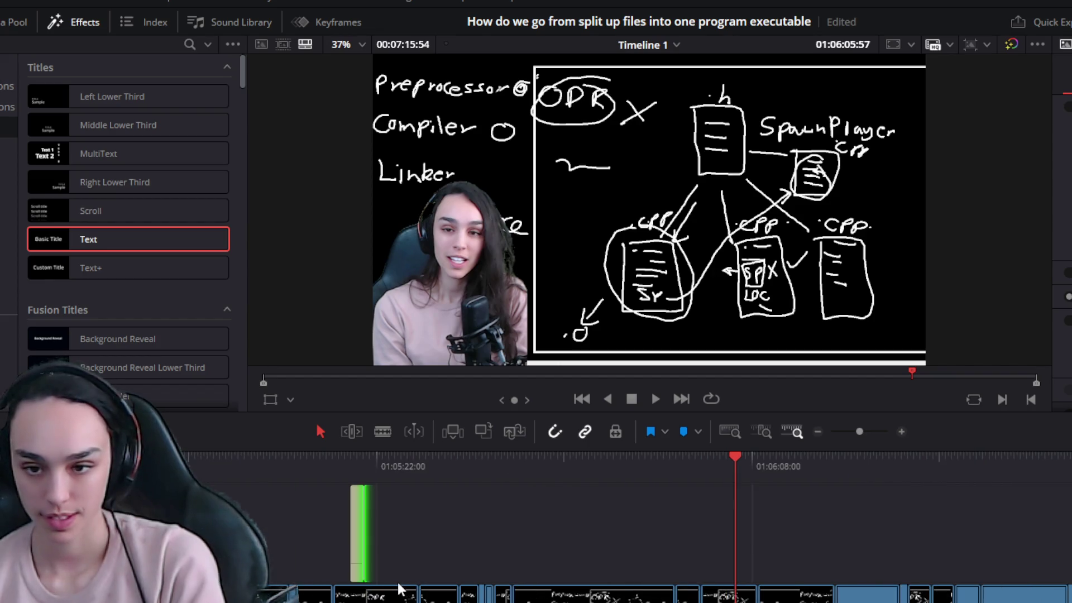
key(ctrl+v)
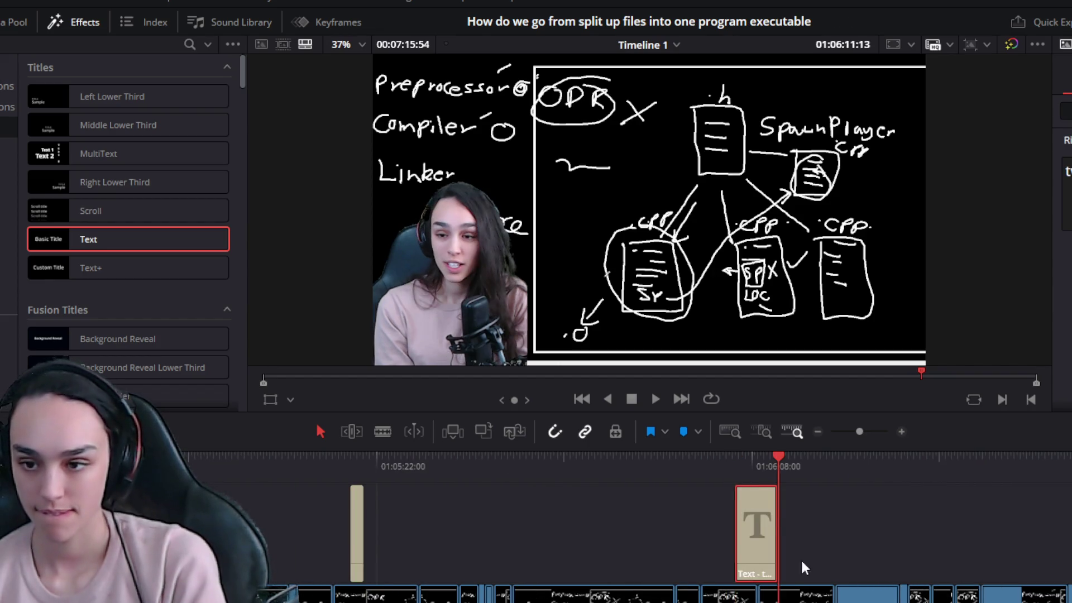
click(759, 467)
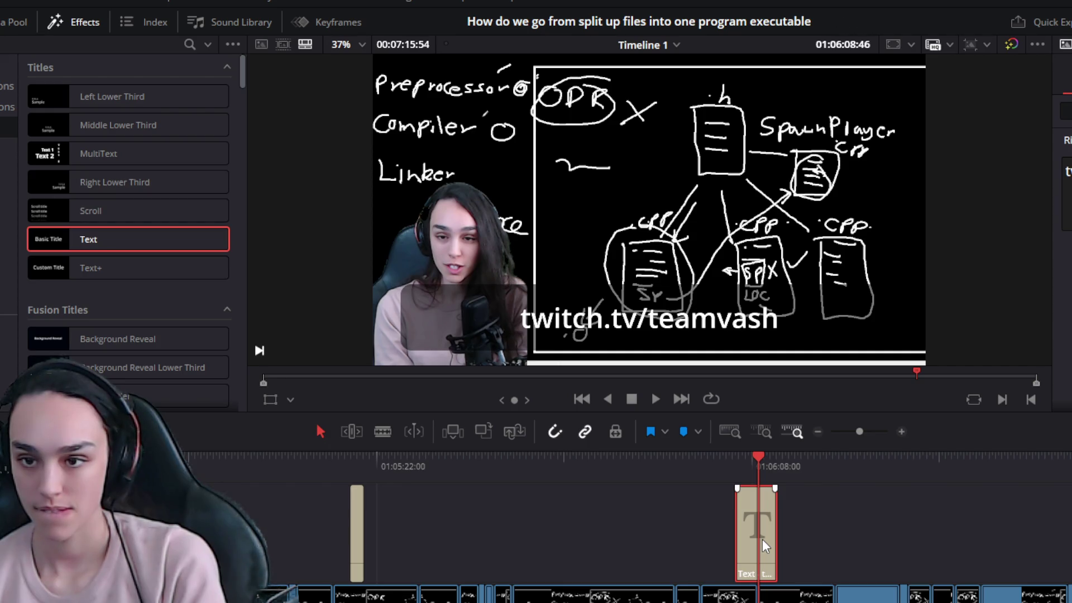
key(ctrl+z)
Copy the Clean and Simple Lower Third clip and paste it at the playhead
scroll(321, 529, down, 1)
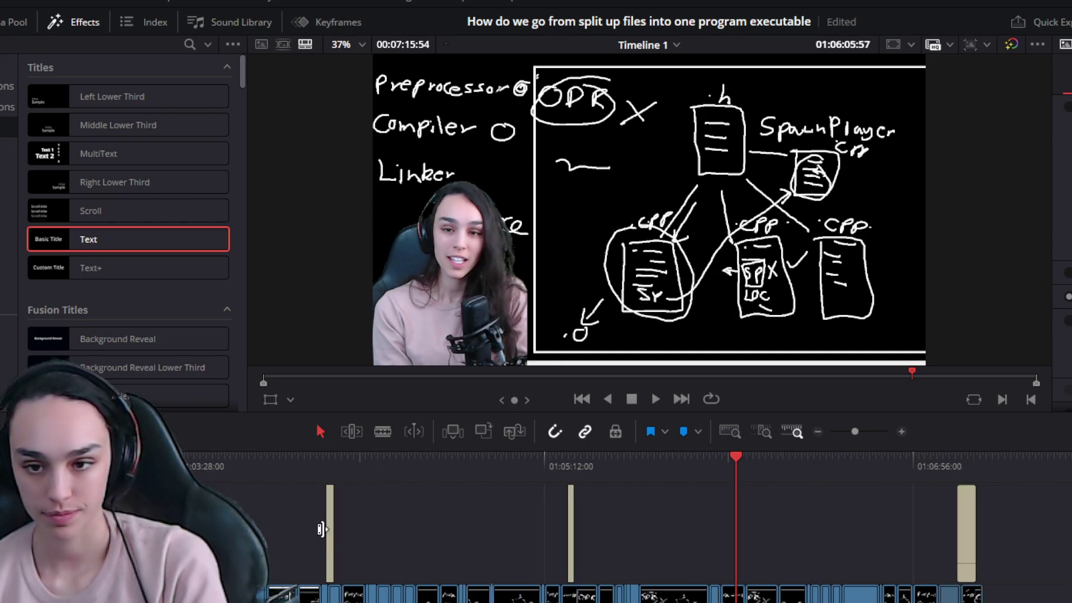
scroll(614, 530, left, 4)
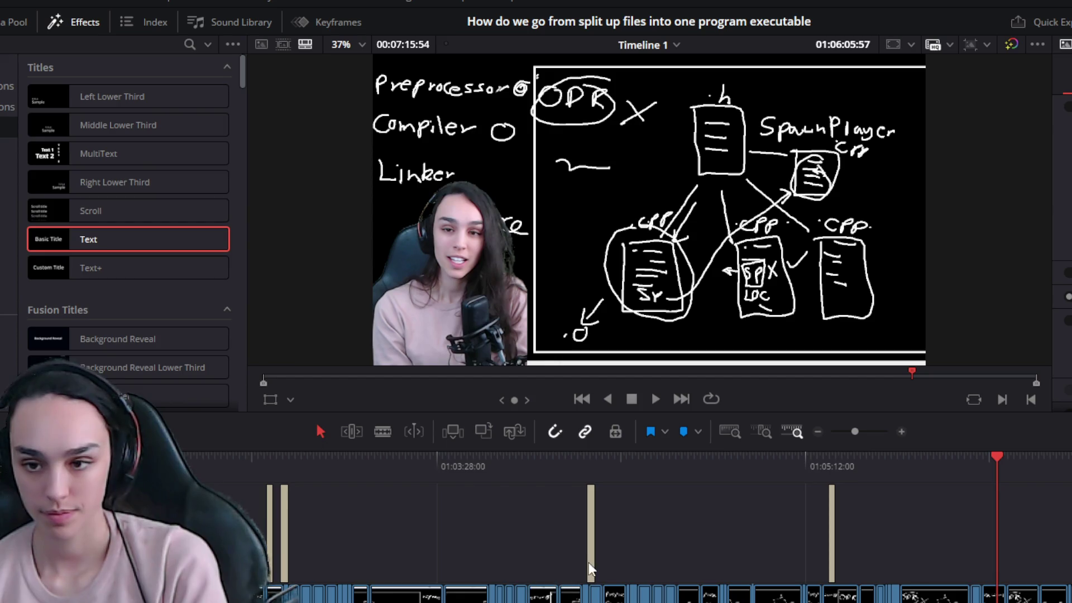
click(594, 561)
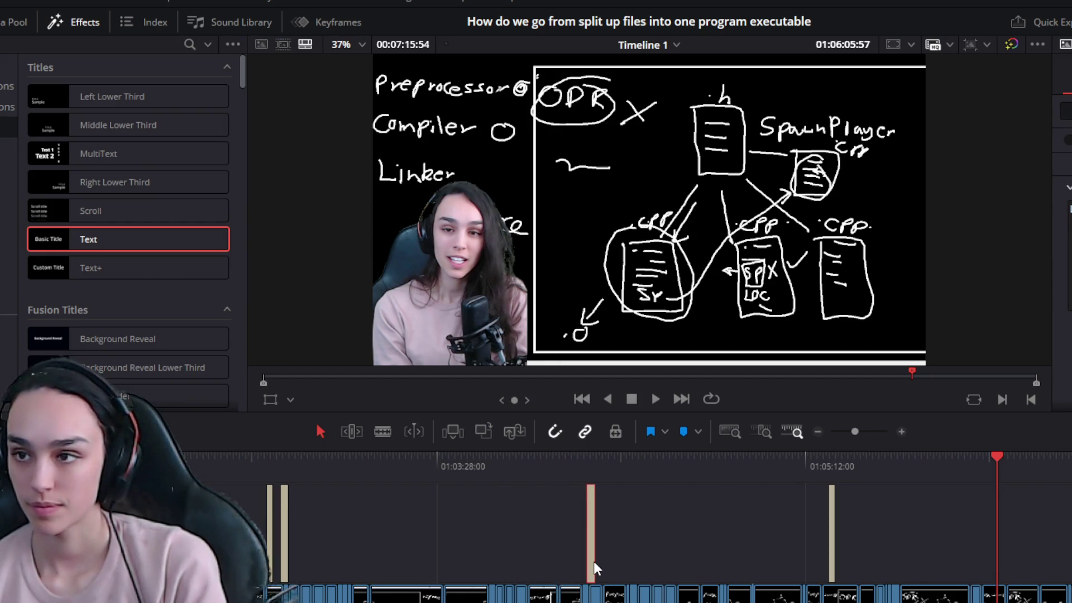
key(ctrl+v)
key(ctrl+equal)
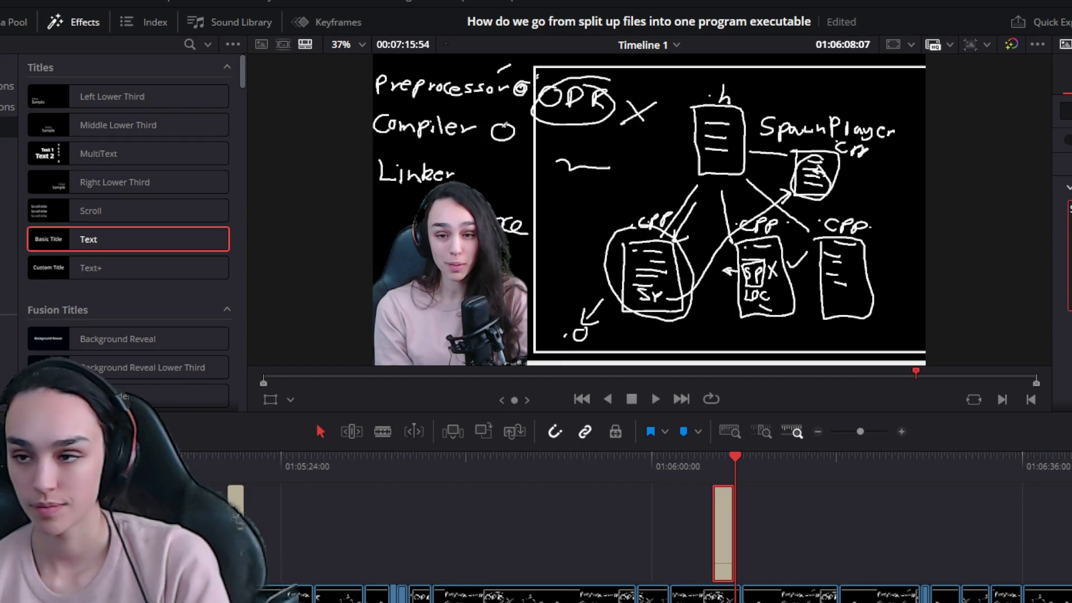
key(ctrl+equal)
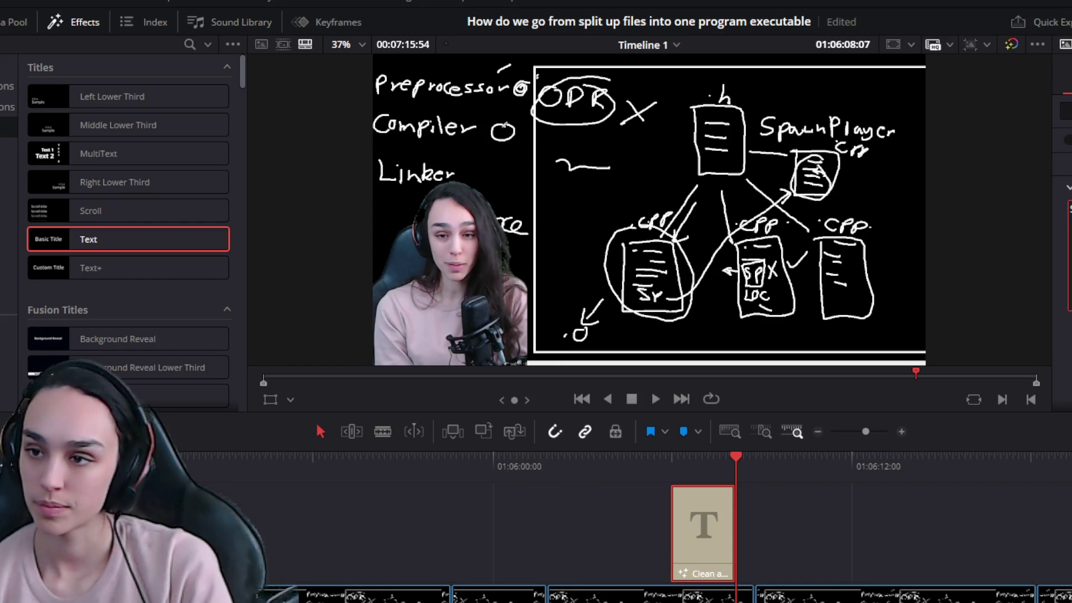
Nudge the SEPARATION OF CONCERNS lower third into place around 01:06:04 and preview it
click(658, 469)
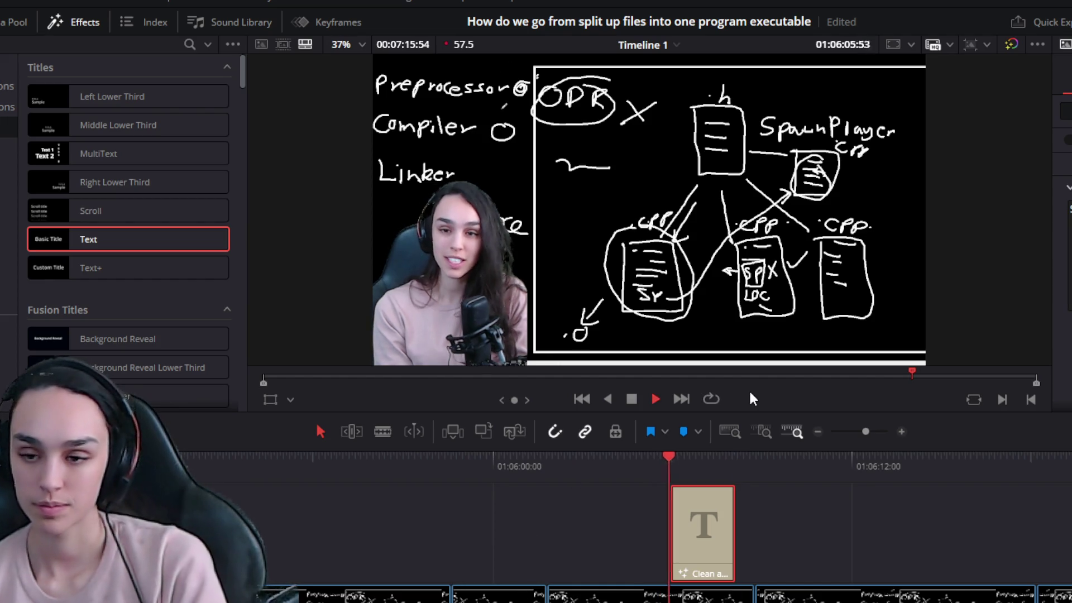
drag(639, 450, 641, 453)
click(638, 458)
drag(698, 548, 655, 554)
click(655, 481)
key(space)
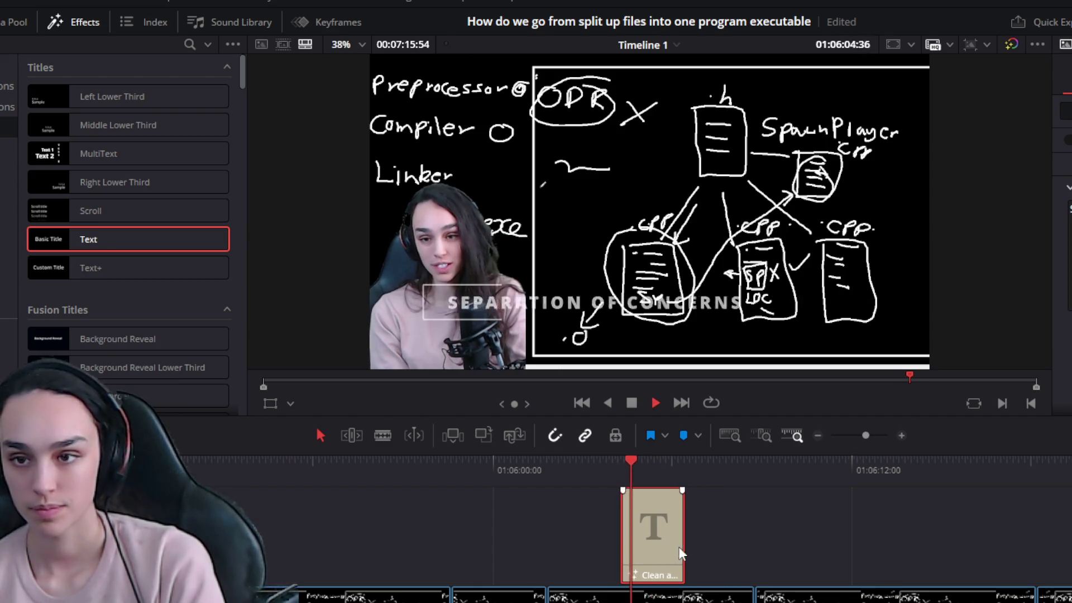
scroll(763, 548, up, 2)
drag(763, 547, 788, 548)
click(574, 462)
key(space)
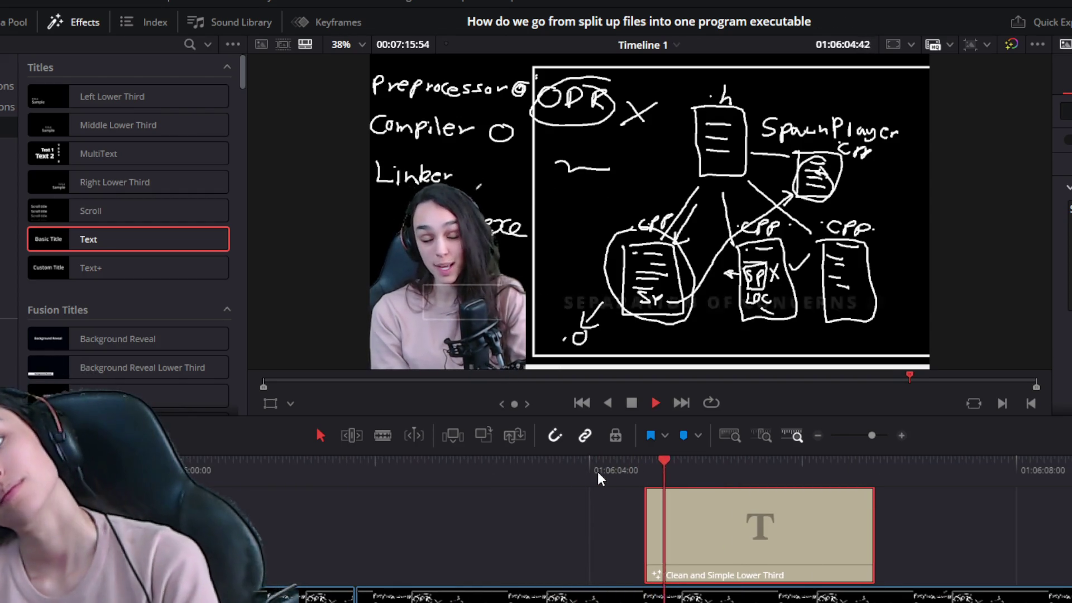
scroll(618, 531, down, 3)
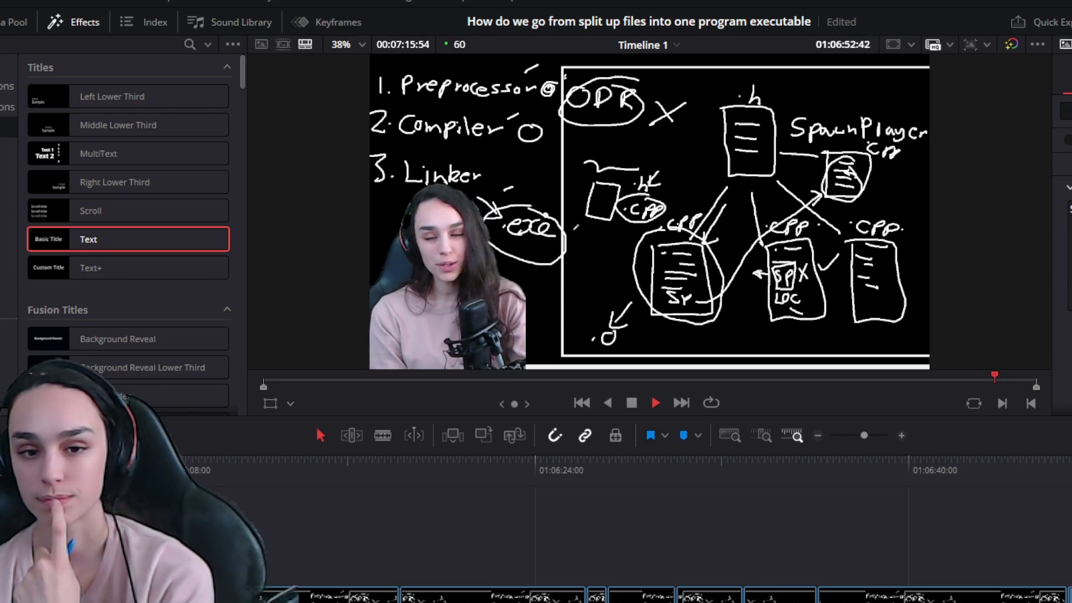
key(space)
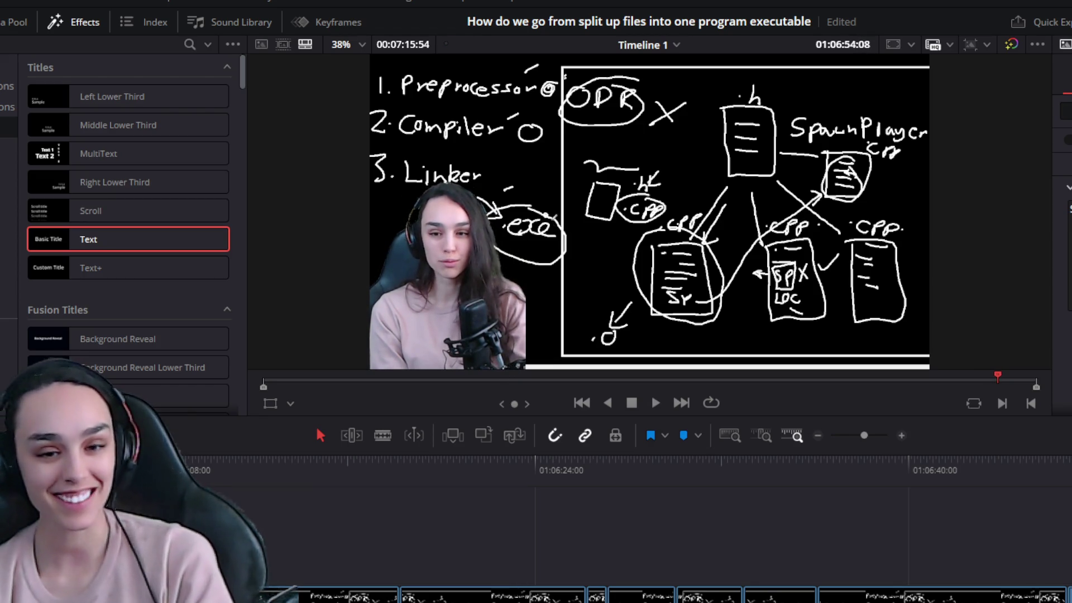
key(space)
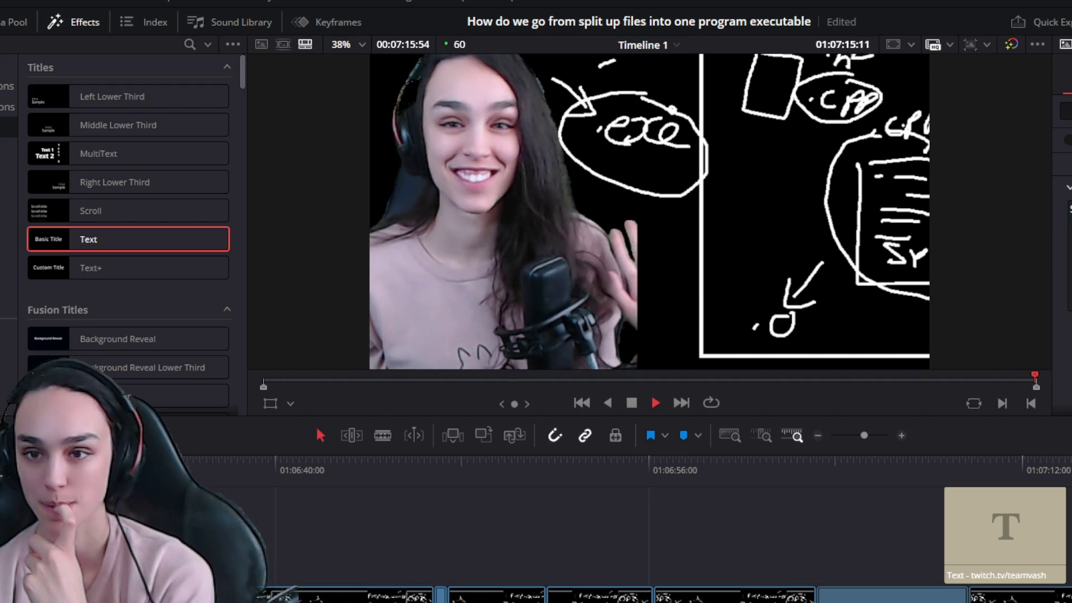
key(space)
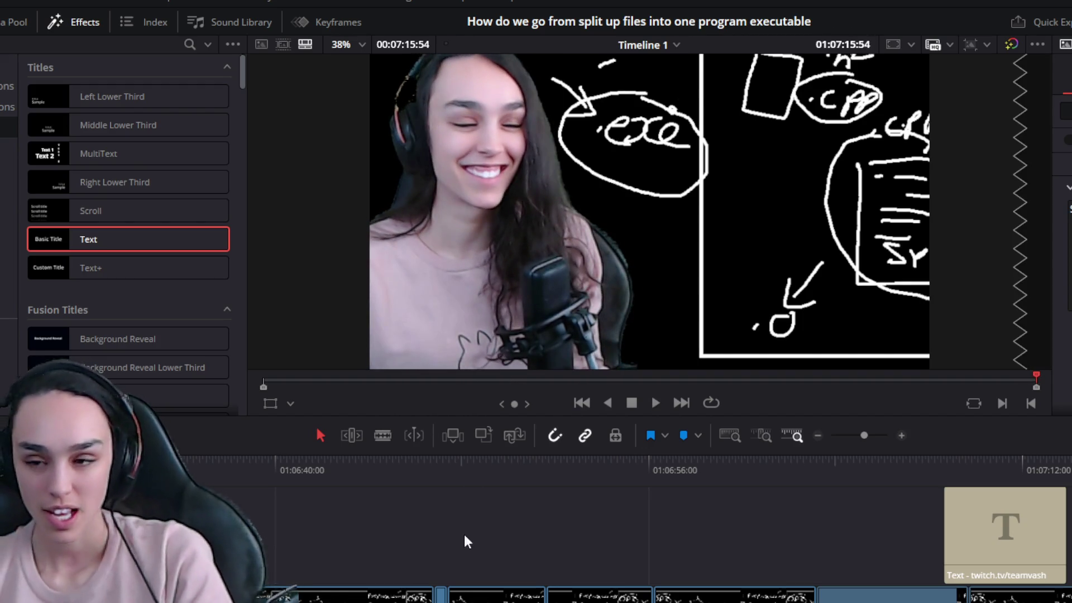
scroll(522, 452, down, 3)
scroll(502, 502, down, 5)
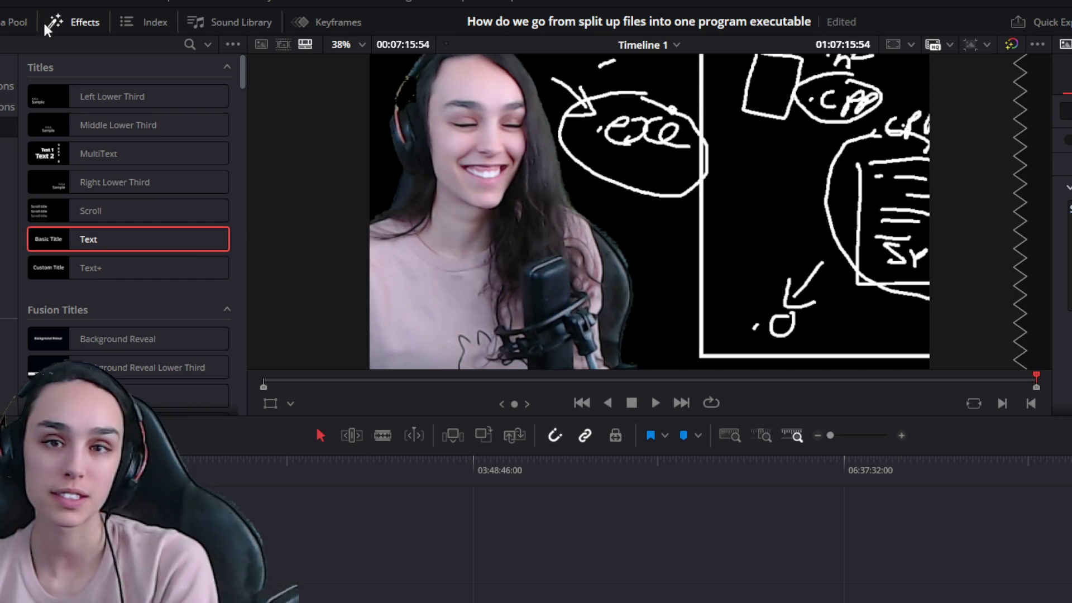